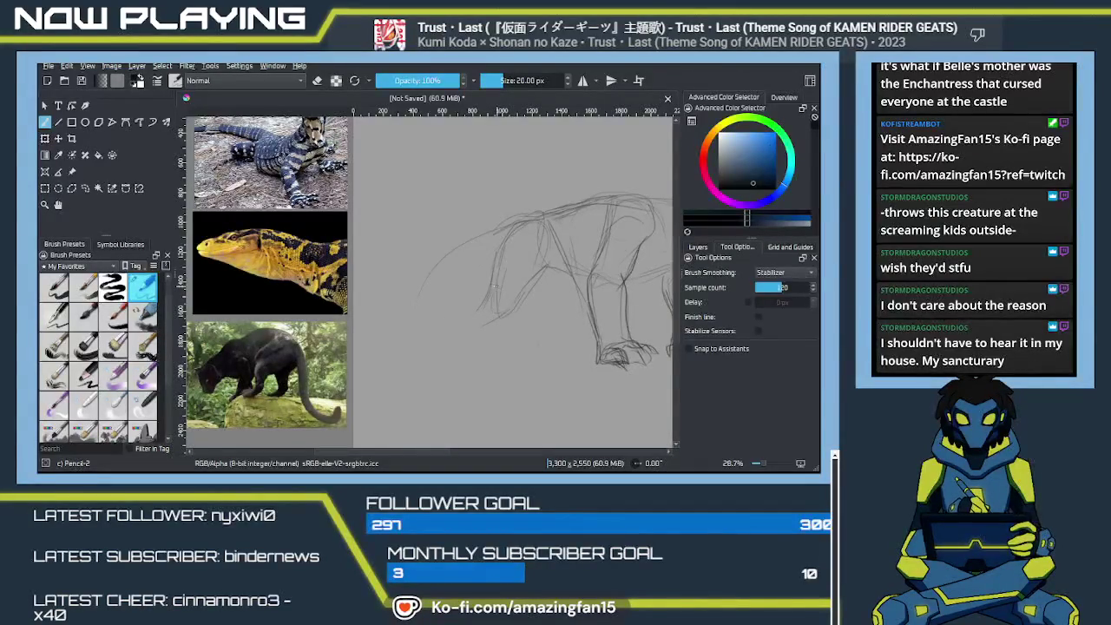
Redraw the front foot toes in Pencil-2, narrow the reference panel, and undo the last stroke.
left_click_drag(513, 310, 478, 326)
left_click_drag(476, 345, 470, 327)
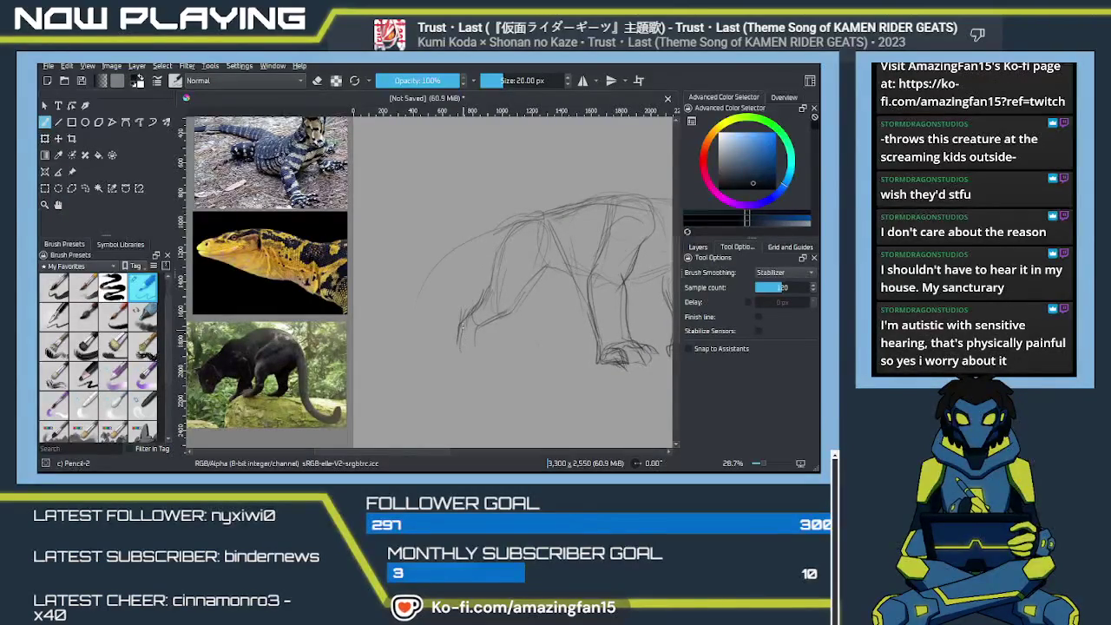
left_click_drag(480, 351, 476, 333)
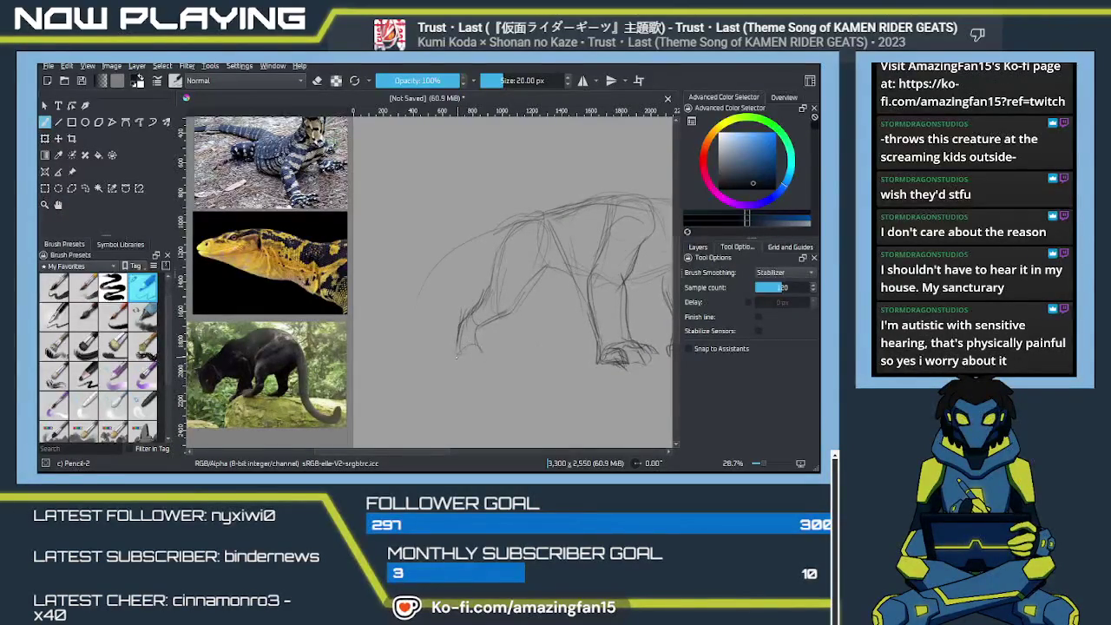
left_click_drag(353, 165, 280, 165)
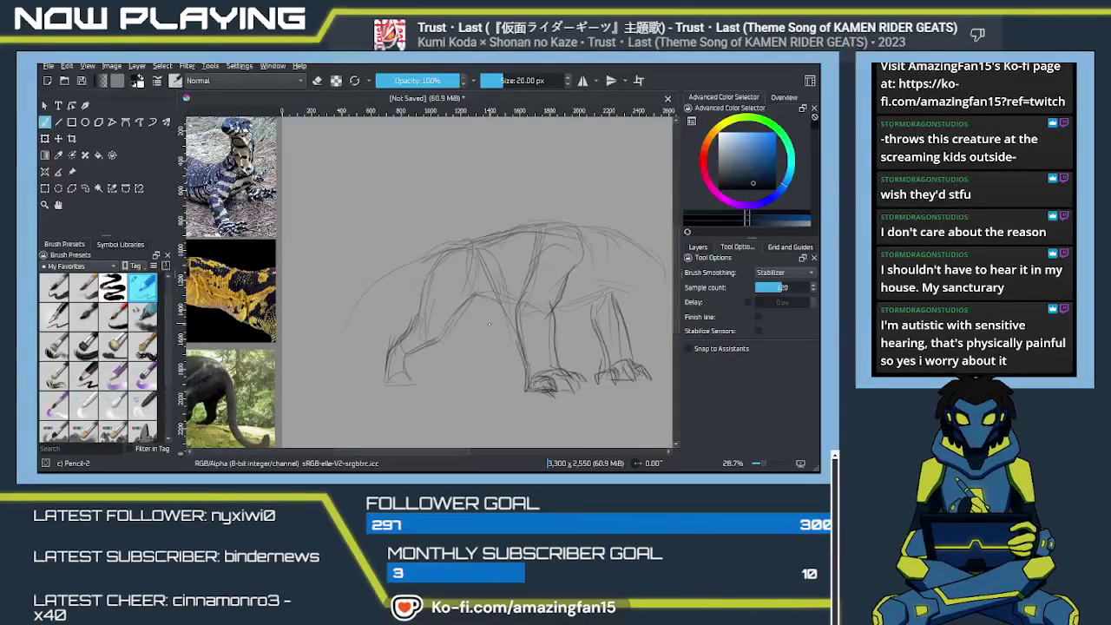
key("ctrl+z")
key("ctrl+z")
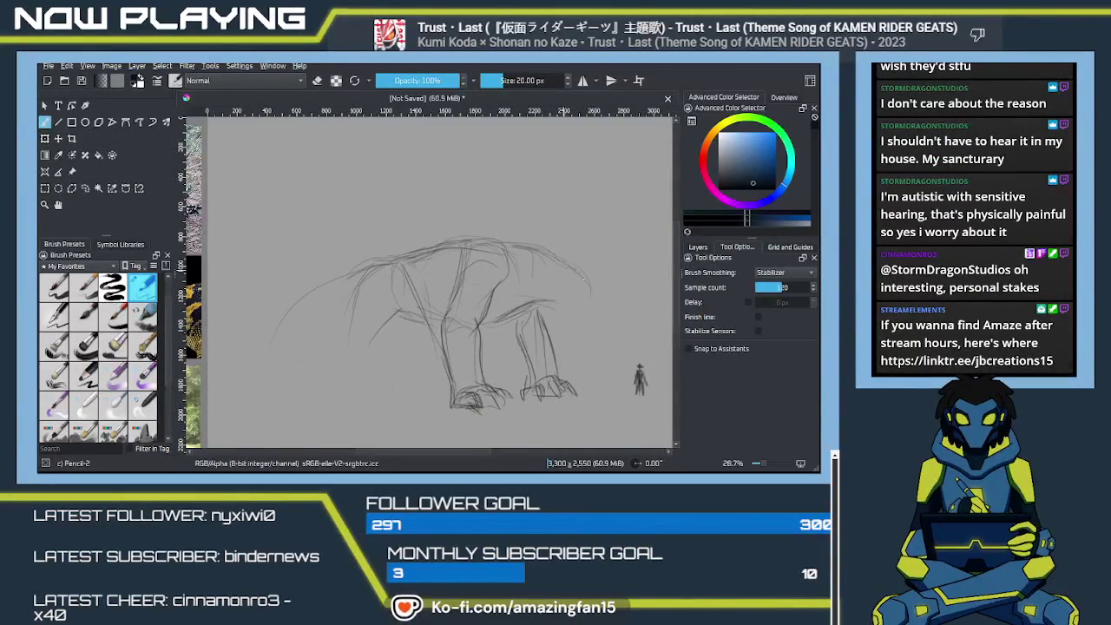
Sketch the creature's forehead and jaw, darkening the head outline.
left_click_drag(562, 272, 556, 294)
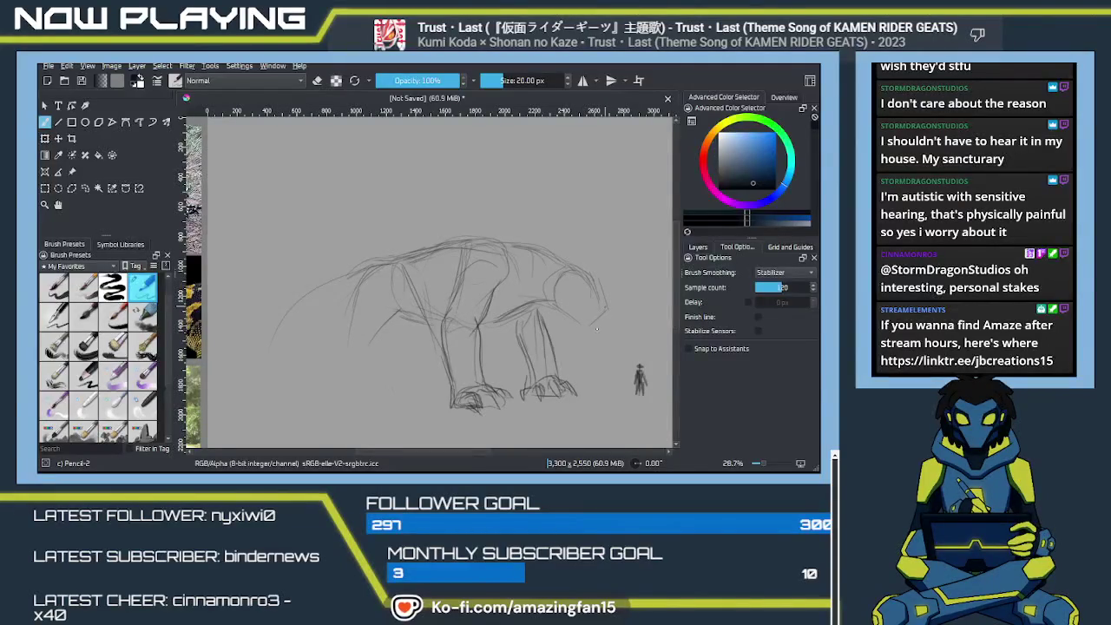
left_click_drag(587, 329, 583, 303)
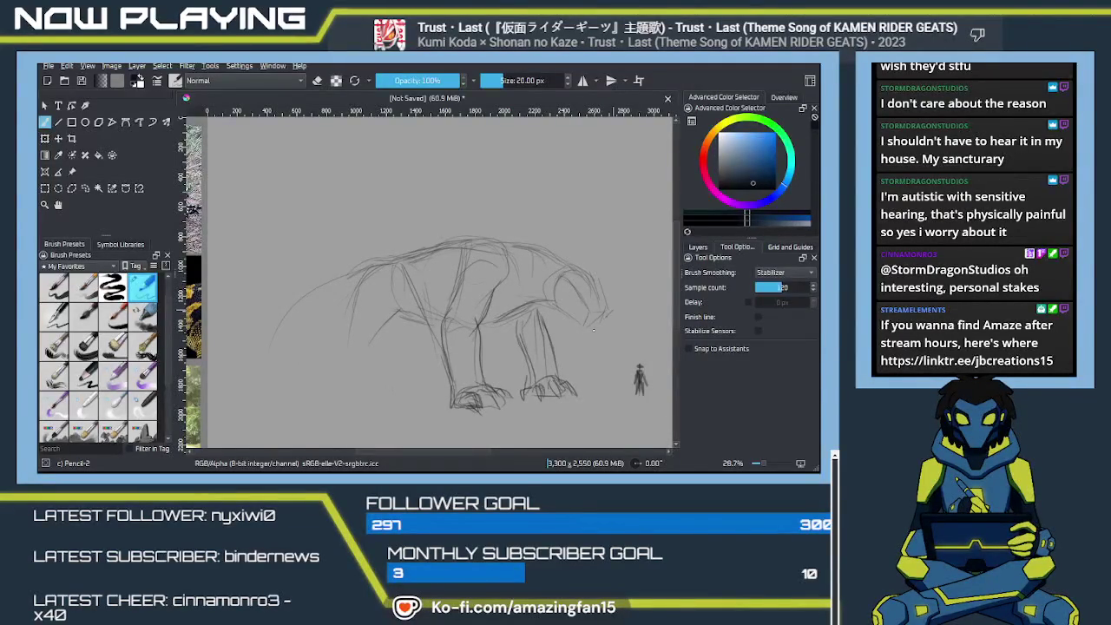
mouse_move(559, 279)
left_mouse_down()
mouse_move(561, 307)
mouse_move(580, 326)
left_mouse_up()
left_click_drag(578, 266, 601, 301)
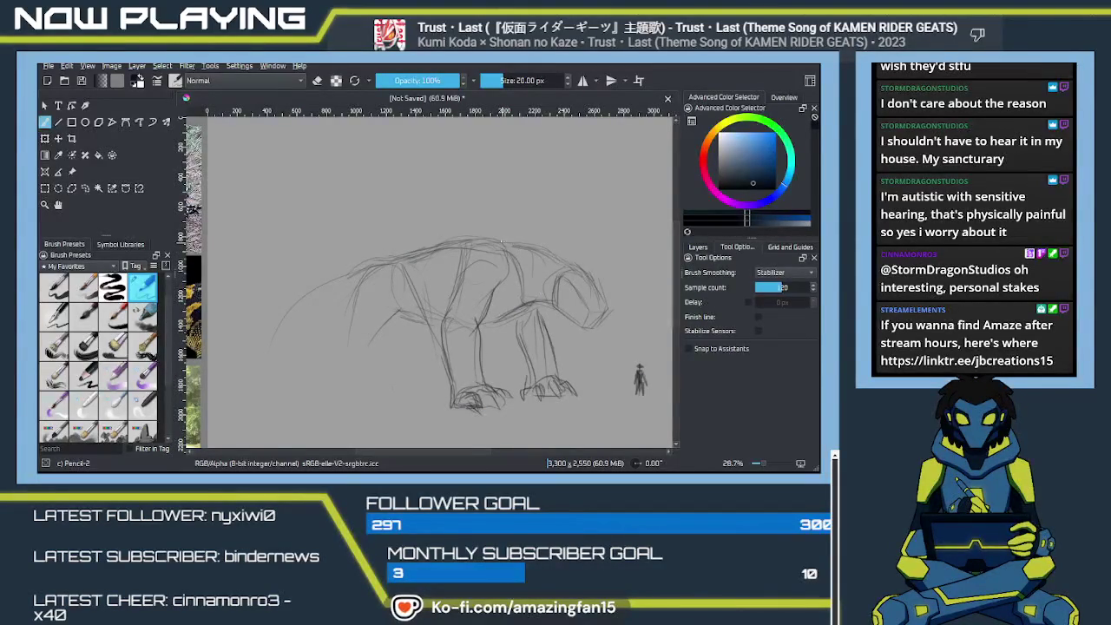
Add back and torso strokes, then erase part of the leg lines with the eraser.
left_click_drag(507, 263, 537, 247)
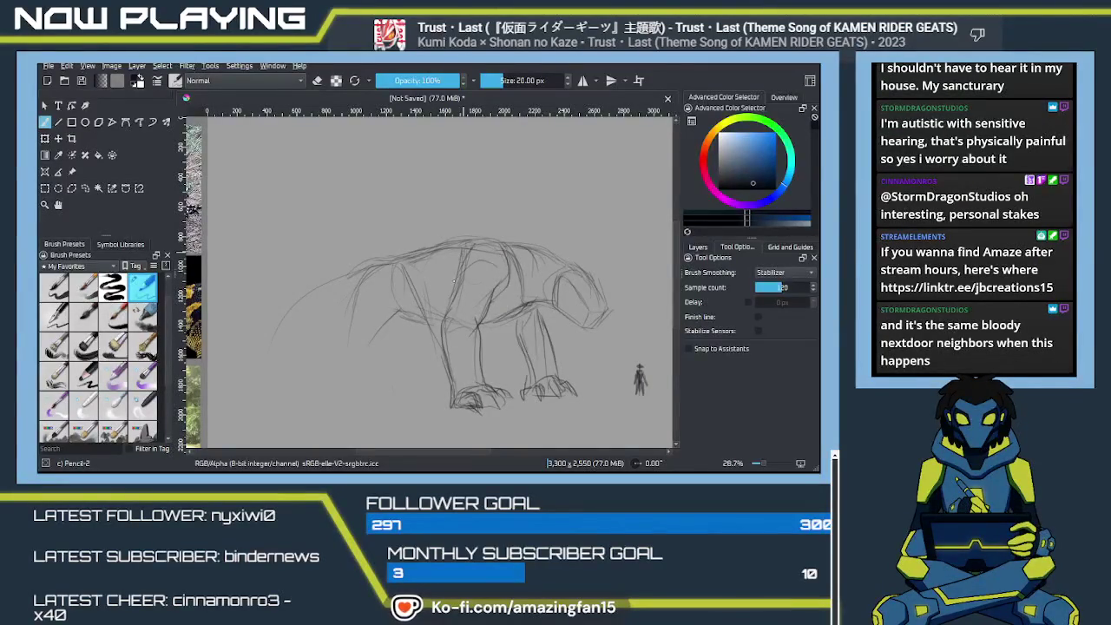
left_click_drag(483, 276, 470, 301)
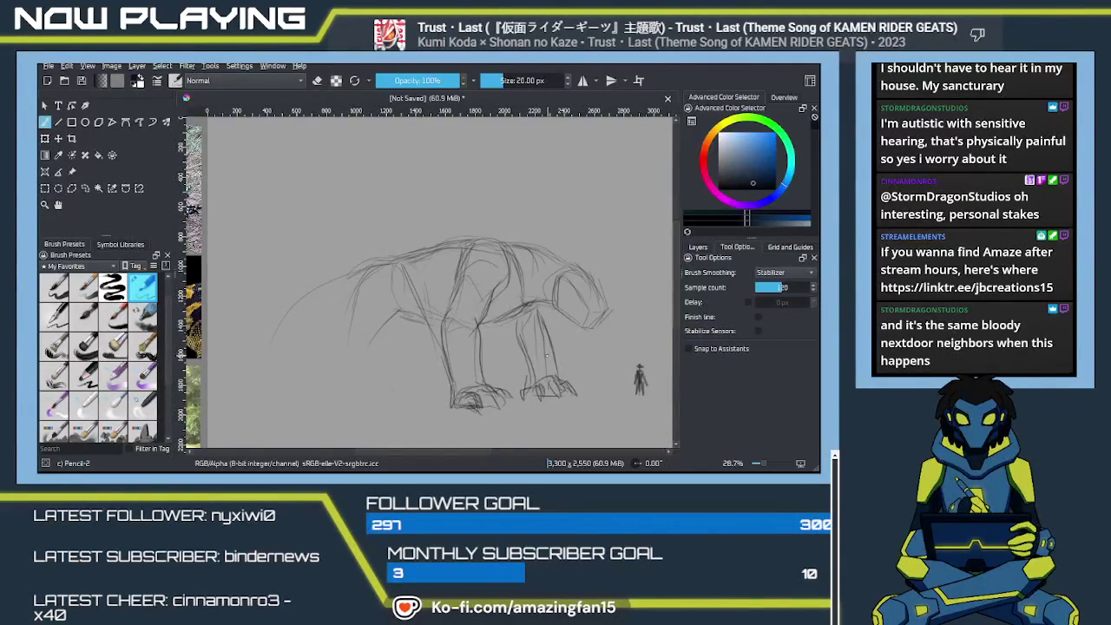
left_click_drag(547, 355, 542, 350)
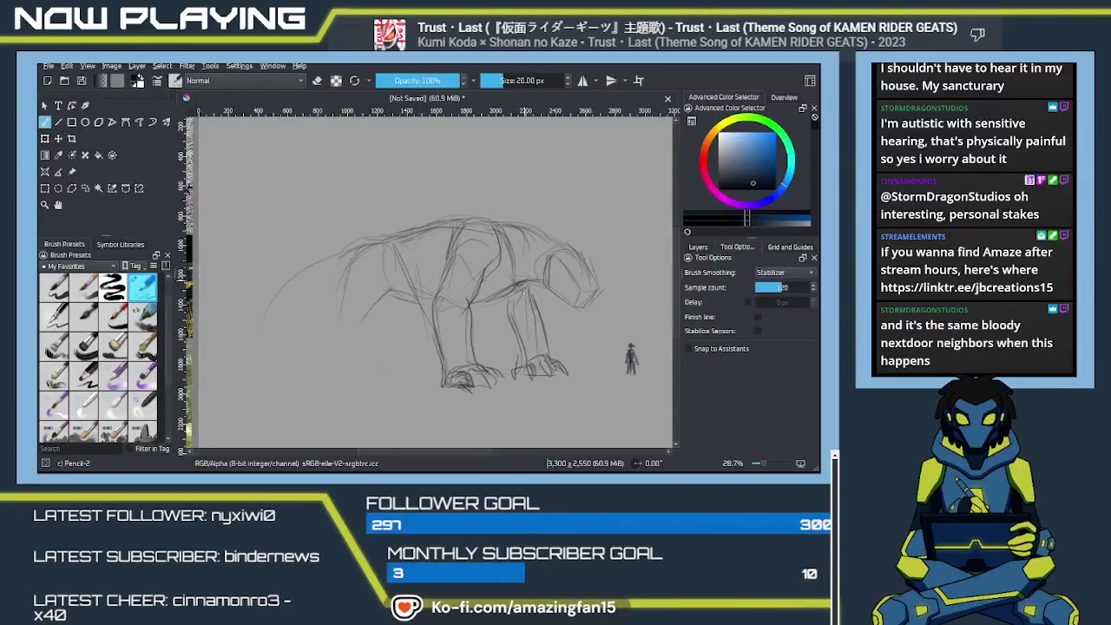
key("e")
mouse_move(516, 360)
left_mouse_down()
mouse_move(510, 340)
mouse_move(518, 347)
mouse_move(537, 306)
left_mouse_up()
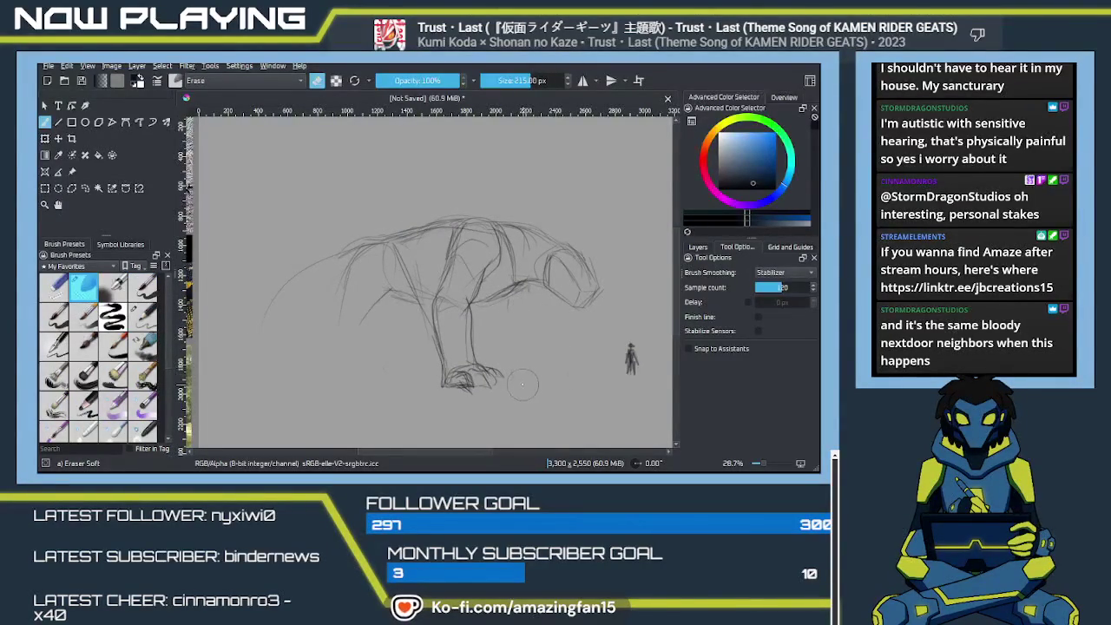
Restore the leg lines, erase old hindquarter strokes, and redraw the rear body in pencil.
key("ctrl+z")
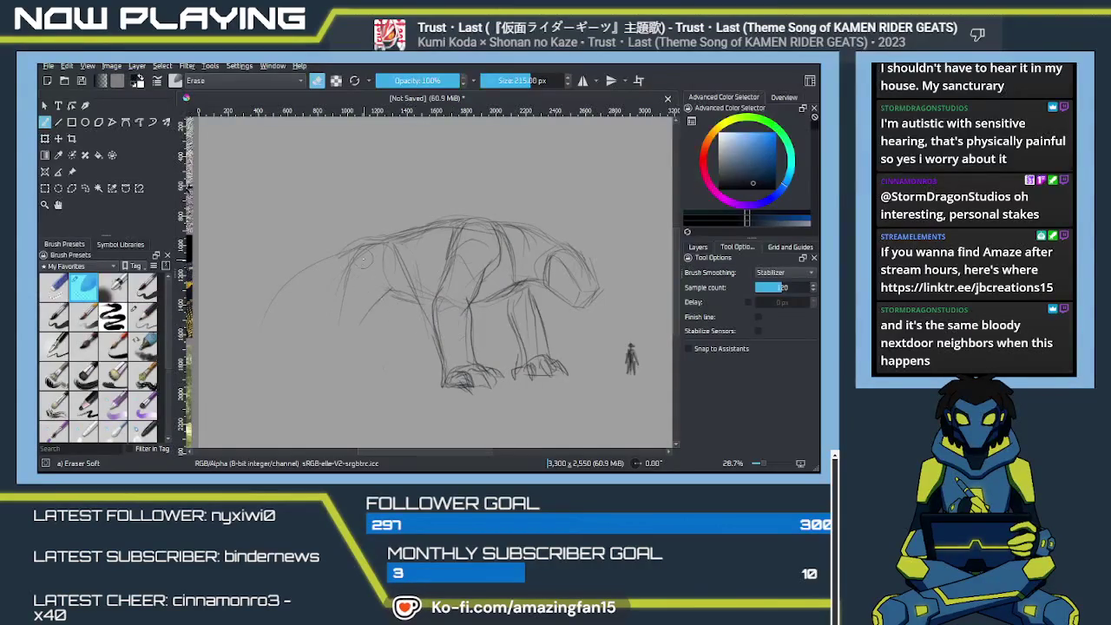
left_click_drag(357, 338, 350, 327)
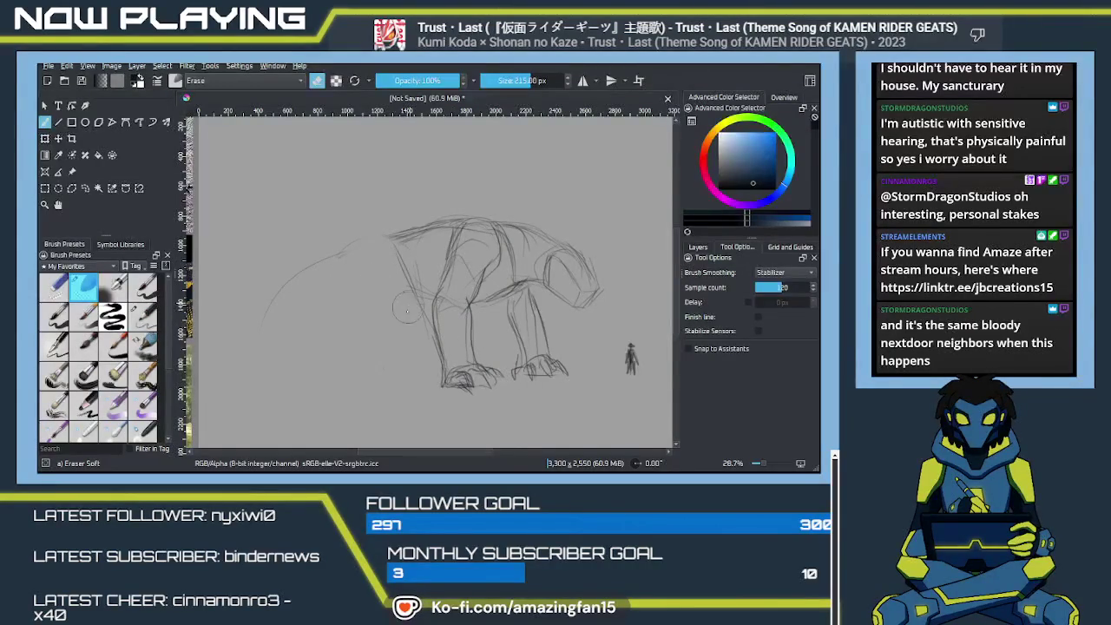
key("slash")
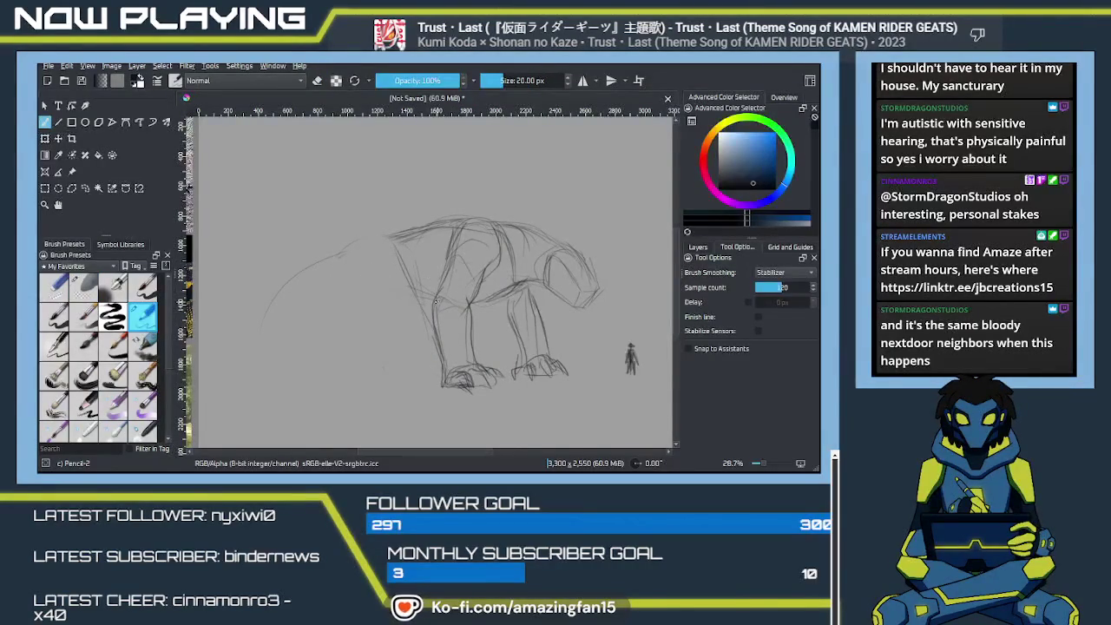
left_click_drag(408, 245, 423, 280)
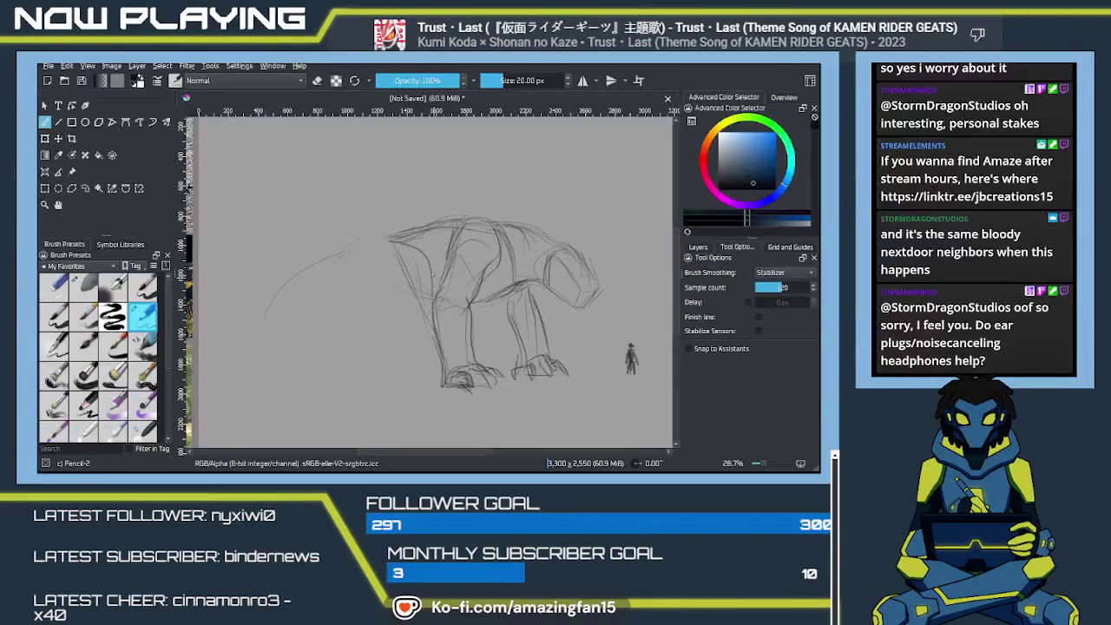
mouse_move(434, 247)
left_mouse_down()
mouse_move(424, 287)
mouse_move(436, 294)
left_mouse_up()
left_click_drag(363, 245, 352, 303)
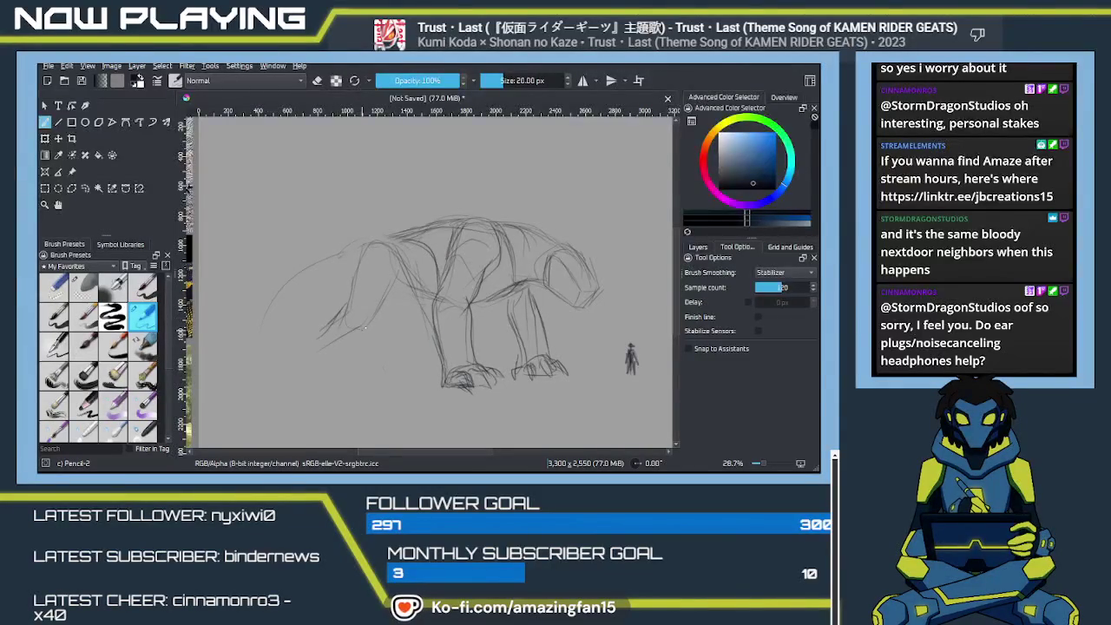
Draw the hind leg down to a paw, then bring the reference photos into view.
mouse_move(356, 332)
left_mouse_down()
mouse_move(323, 350)
mouse_move(314, 341)
mouse_move(309, 358)
left_mouse_up()
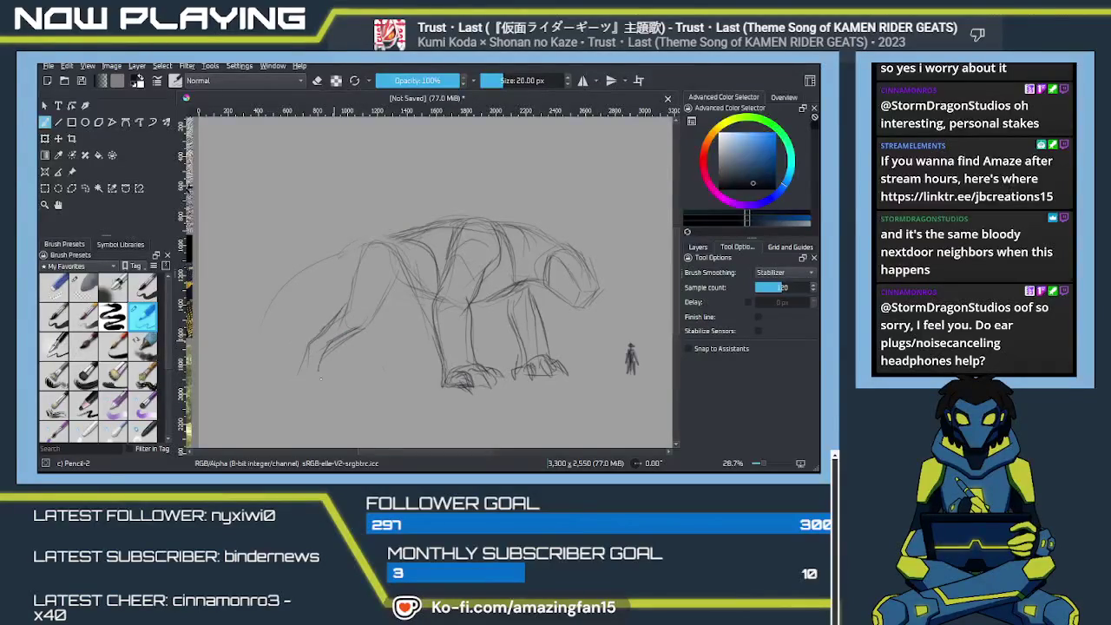
left_click_drag(302, 378, 323, 377)
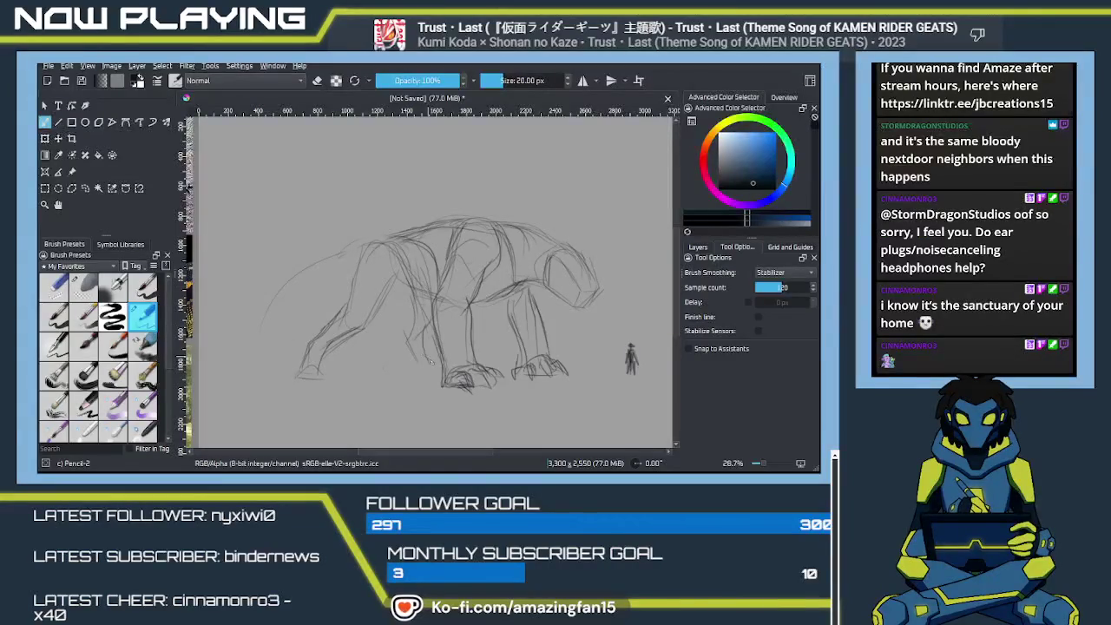
left_click_drag(418, 338, 433, 359)
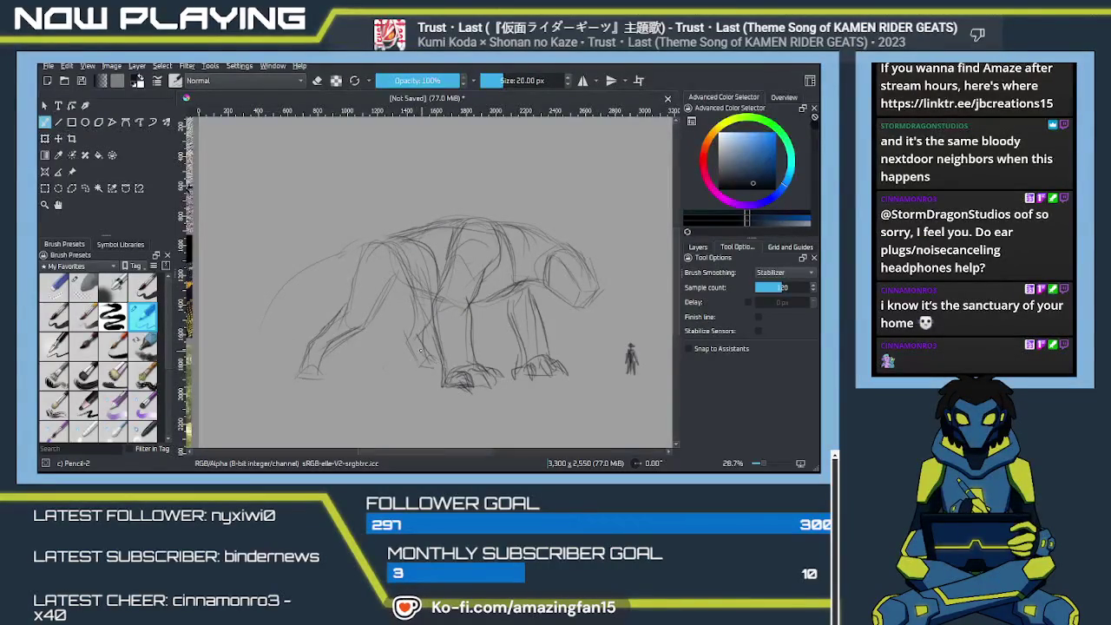
mouse_move(368, 336)
left_mouse_down()
mouse_move(463, 342)
mouse_move(454, 357)
left_mouse_up()
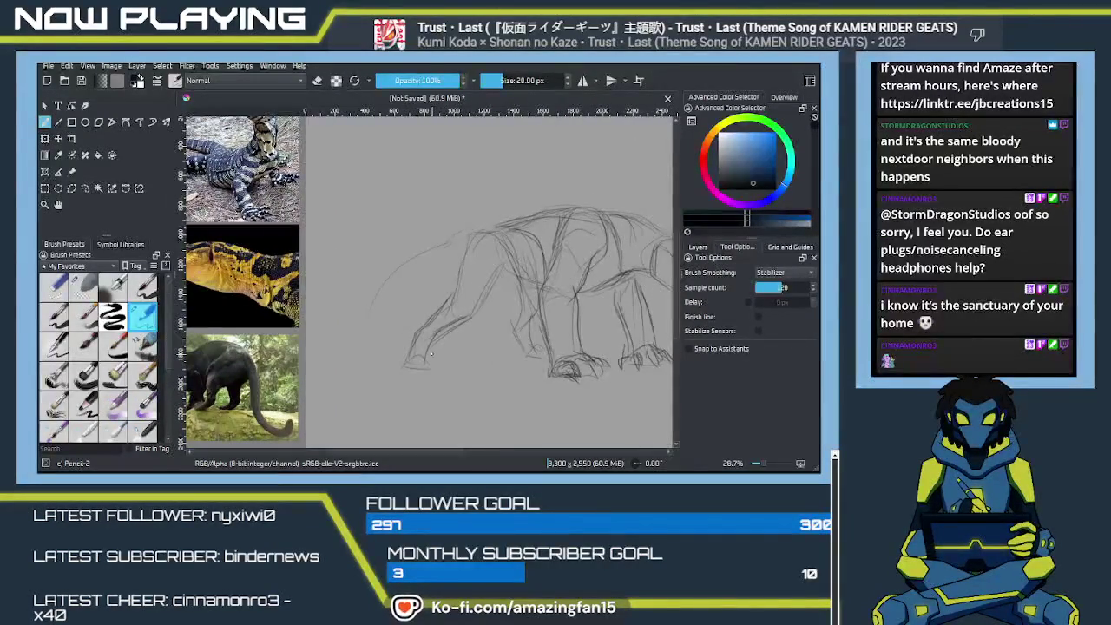
Undo recent leg strokes, reframe the view, and draw a first tail curve, then undo it.
key("ctrl+z")
key("ctrl+z")
key("ctrl+z")
key("ctrl+z")
key("ctrl+z")
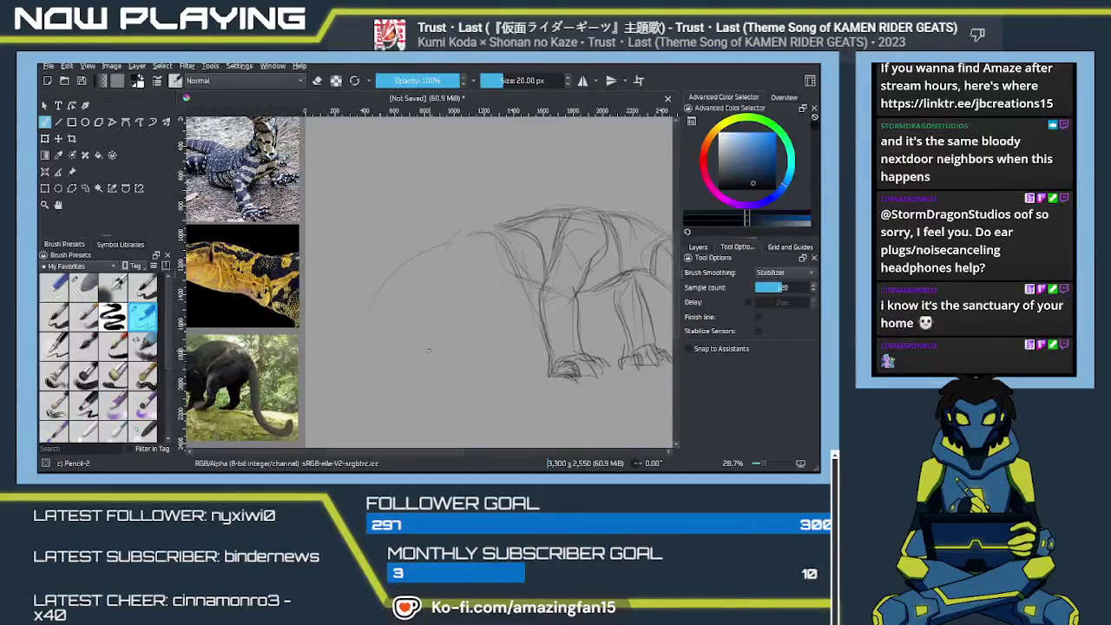
left_click_drag(477, 330, 437, 336)
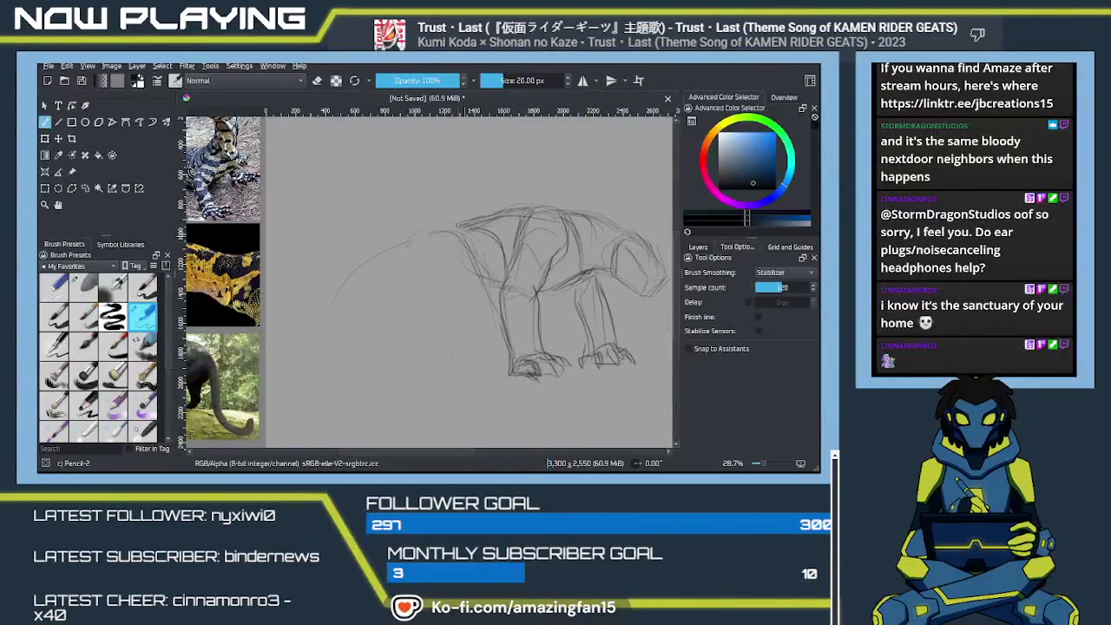
left_click_drag(419, 250, 509, 201)
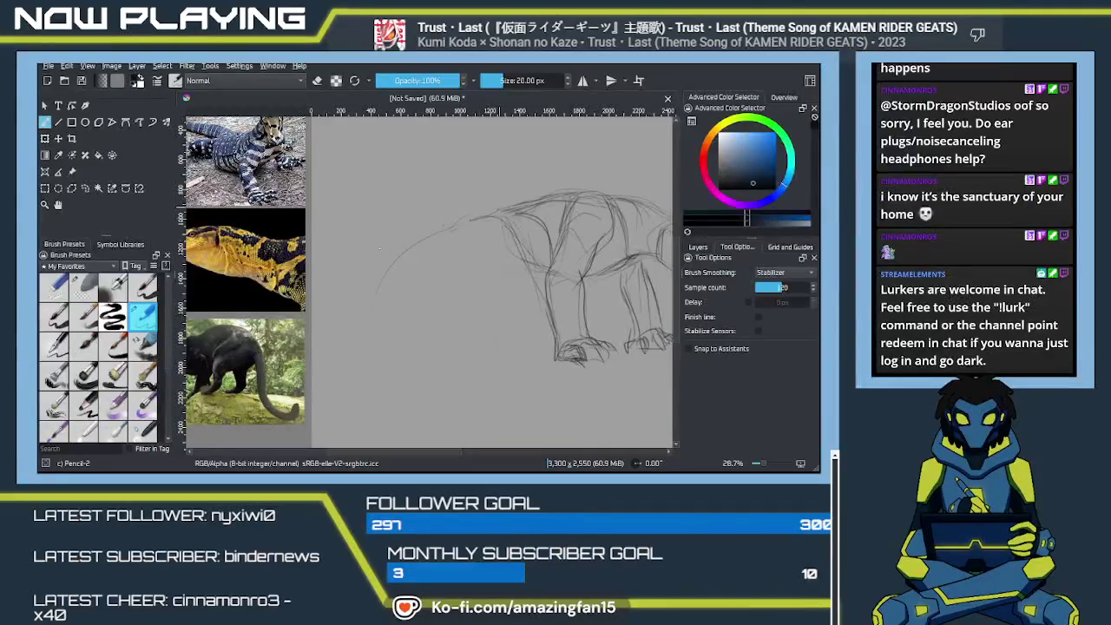
mouse_move(426, 248)
left_mouse_down()
mouse_move(372, 283)
mouse_move(378, 257)
mouse_move(373, 377)
left_mouse_up()
key("ctrl+z")
key("ctrl+z")
Redraw the tail sweeping down-left and curving back beneath the body.
left_click_drag(478, 212, 390, 375)
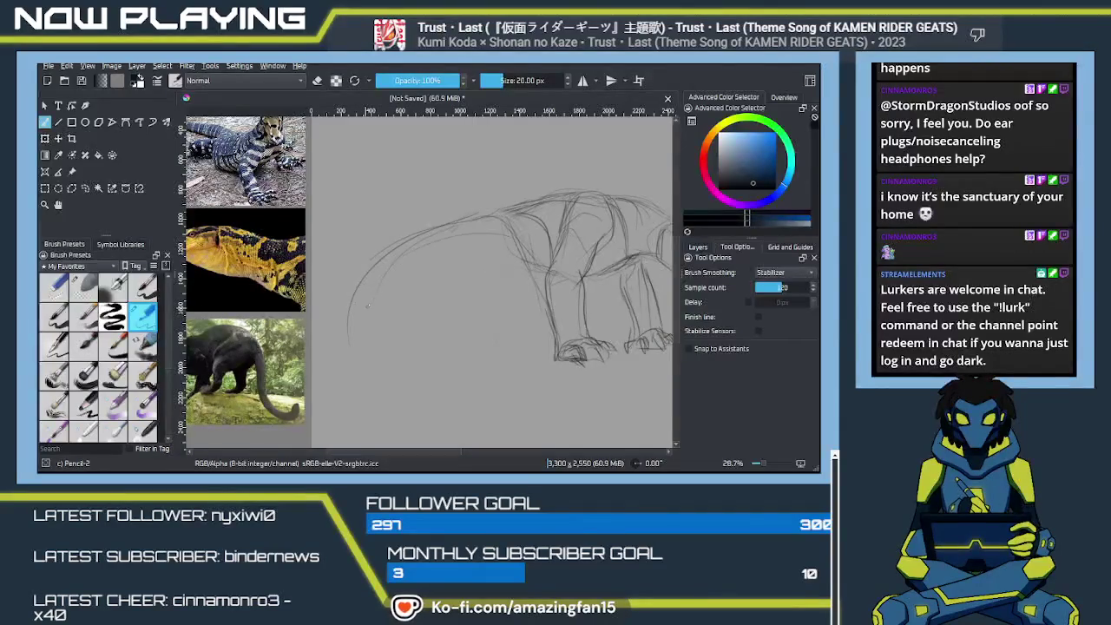
left_click_drag(386, 274, 363, 363)
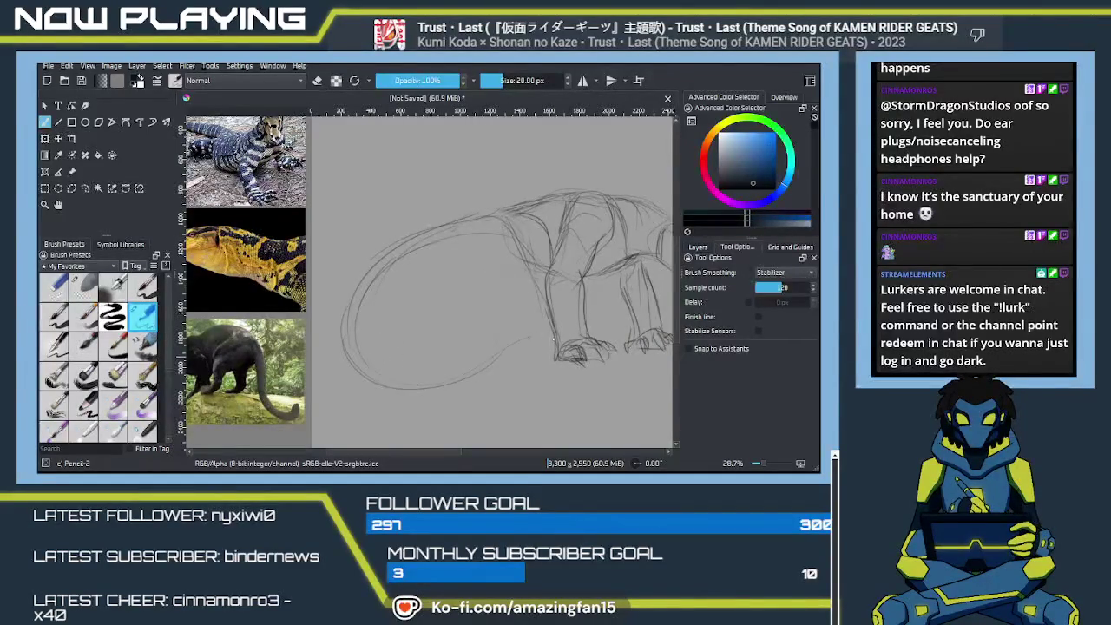
left_click_drag(383, 371, 509, 356)
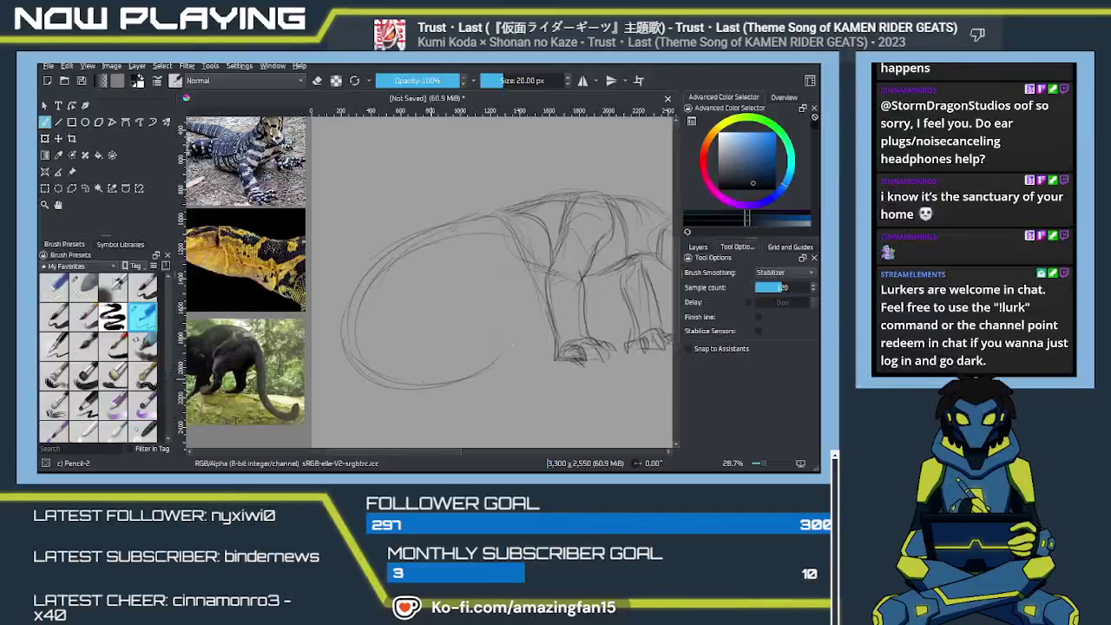
left_click_drag(347, 386, 378, 335)
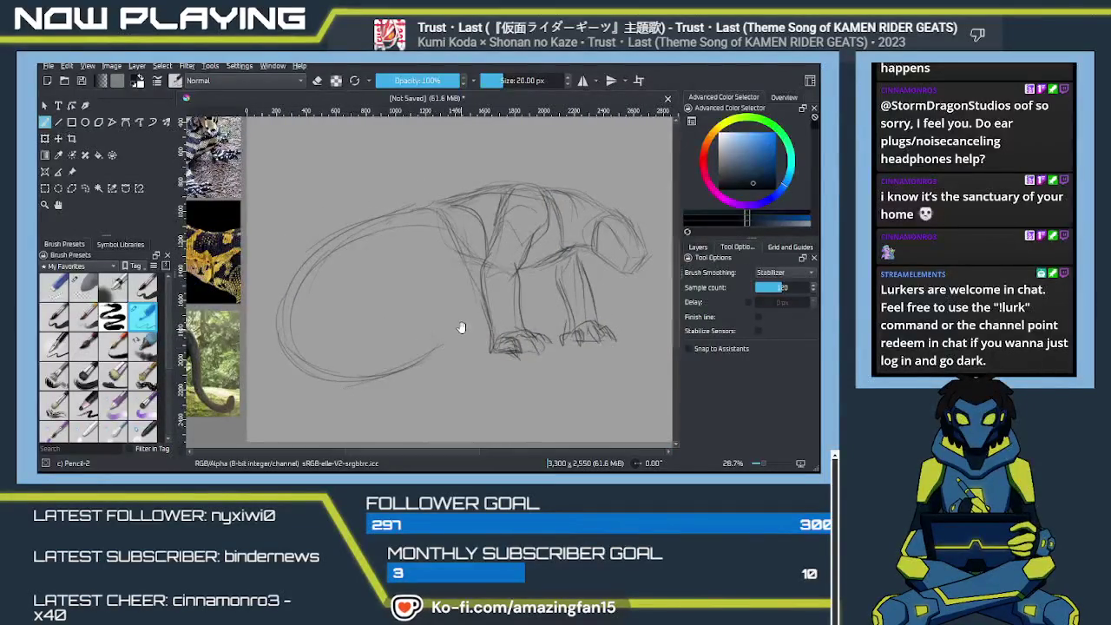
left_click_drag(452, 348, 391, 383)
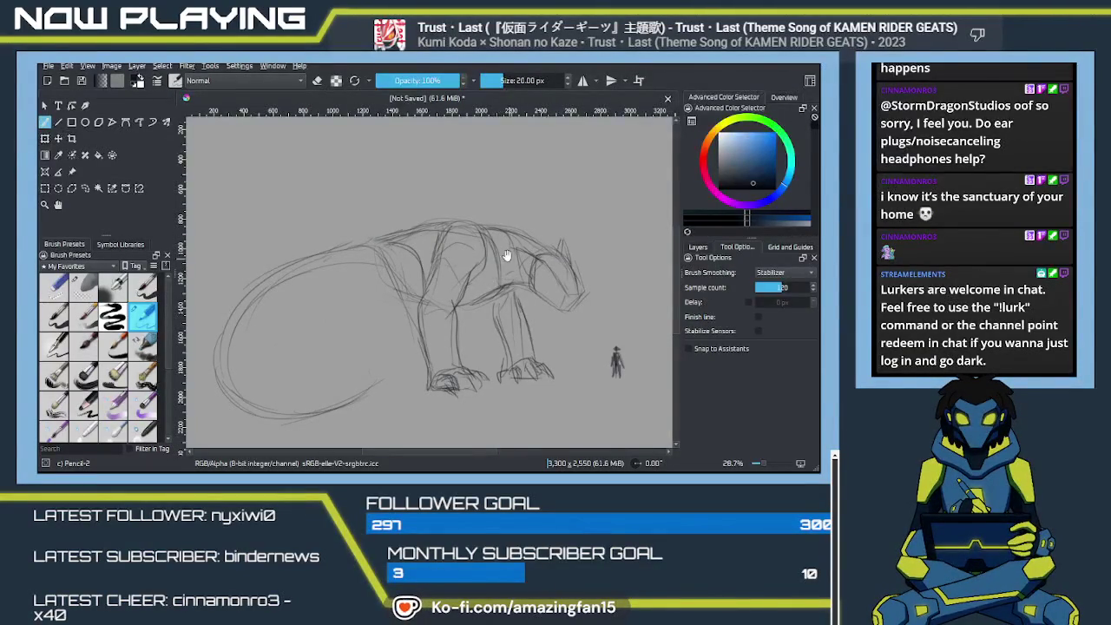
left_click_drag(508, 272, 534, 306)
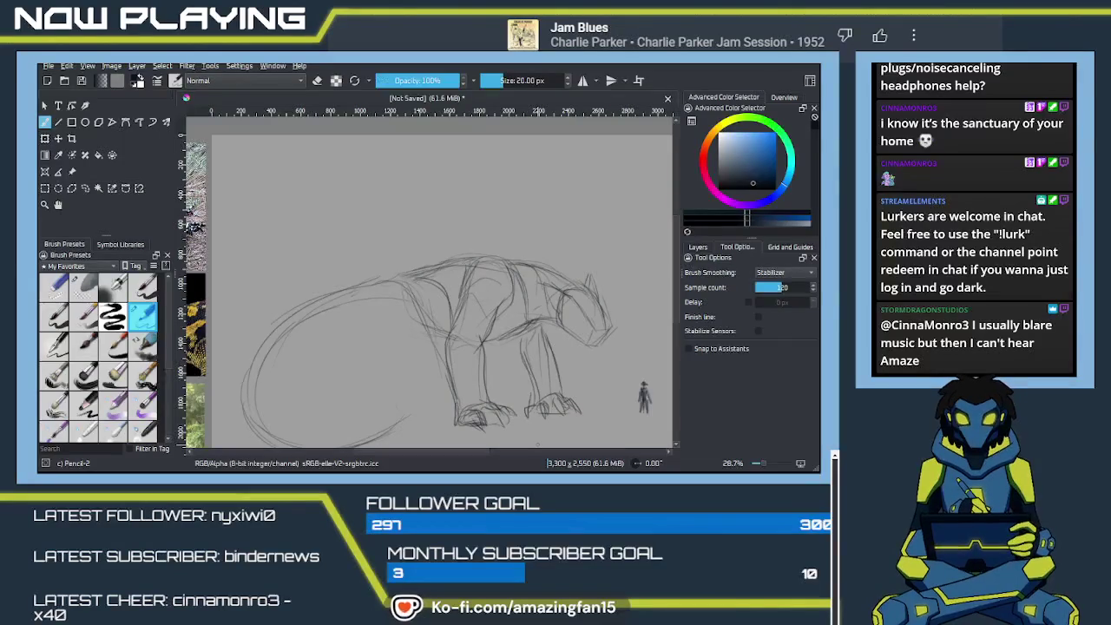
Erase rough strokes near the upper back, then draw new lines shaping the body's front.
key("e")
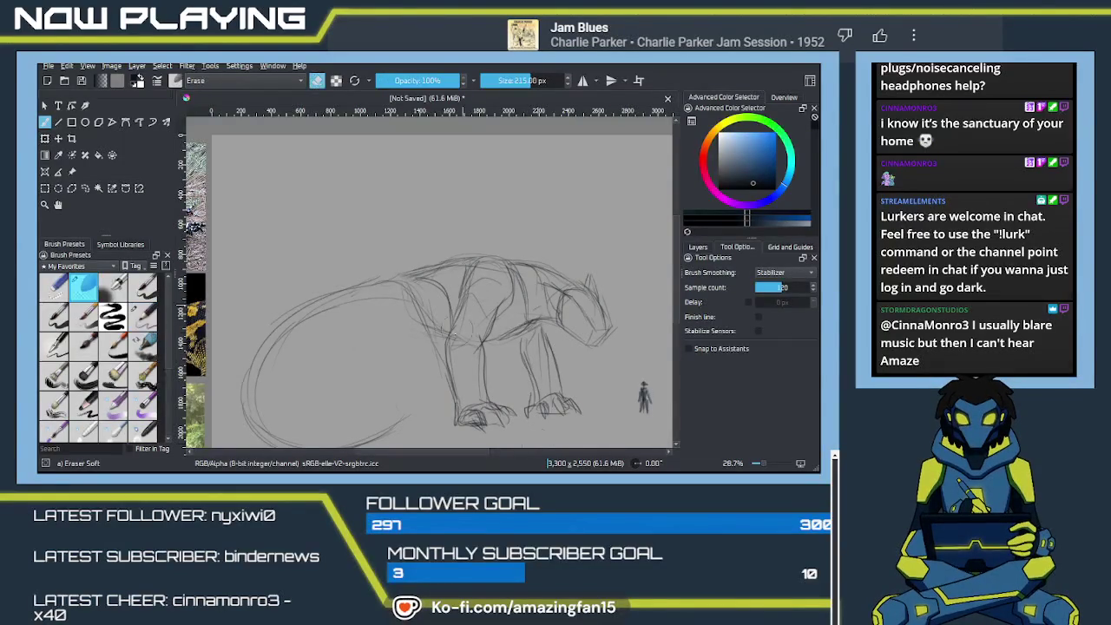
mouse_move(542, 274)
left_mouse_down()
mouse_move(482, 280)
mouse_move(562, 341)
left_mouse_up()
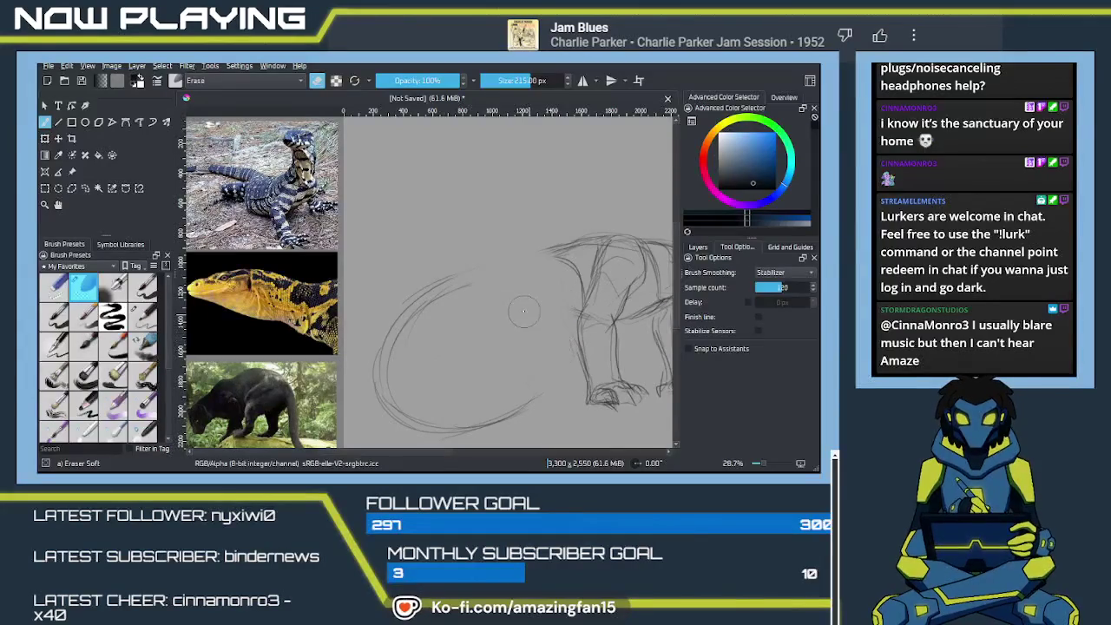
key("e")
left_click_drag(563, 344, 518, 365)
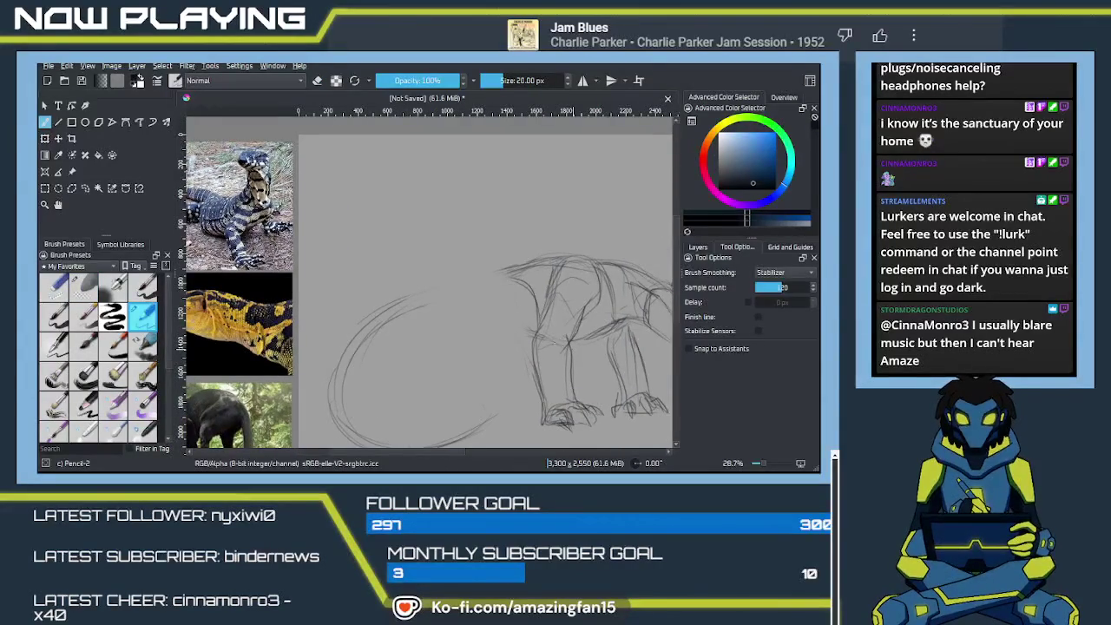
mouse_move(418, 306)
left_mouse_down()
mouse_move(513, 289)
mouse_move(512, 278)
mouse_move(524, 293)
mouse_move(482, 307)
left_mouse_up()
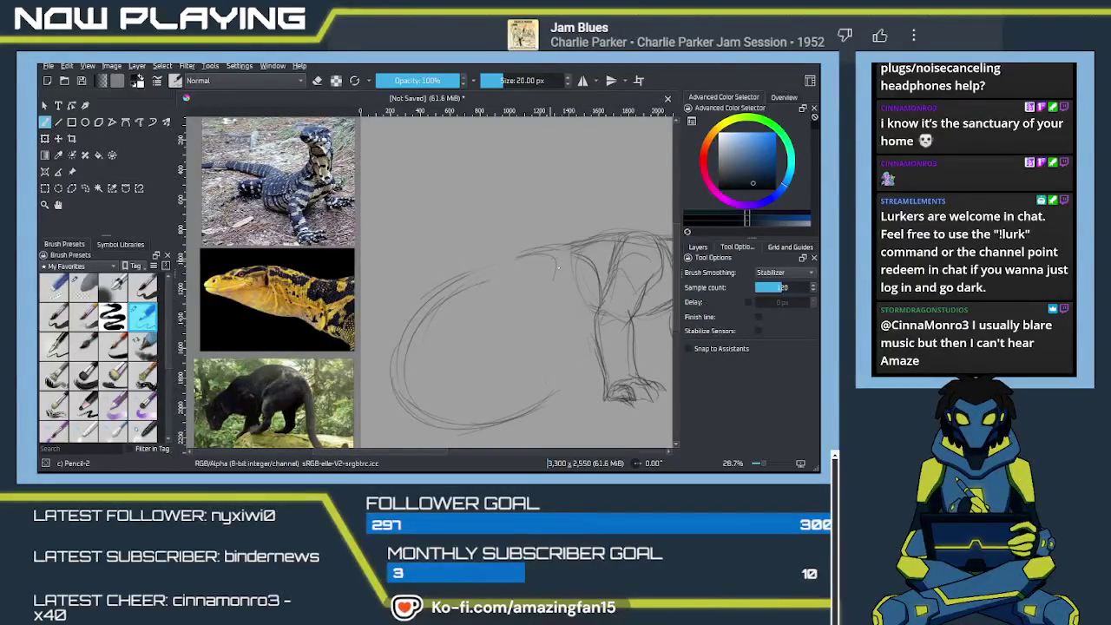
left_click_drag(518, 255, 512, 319)
mouse_move(556, 254)
left_mouse_down()
mouse_move(529, 323)
mouse_move(434, 335)
left_mouse_up()
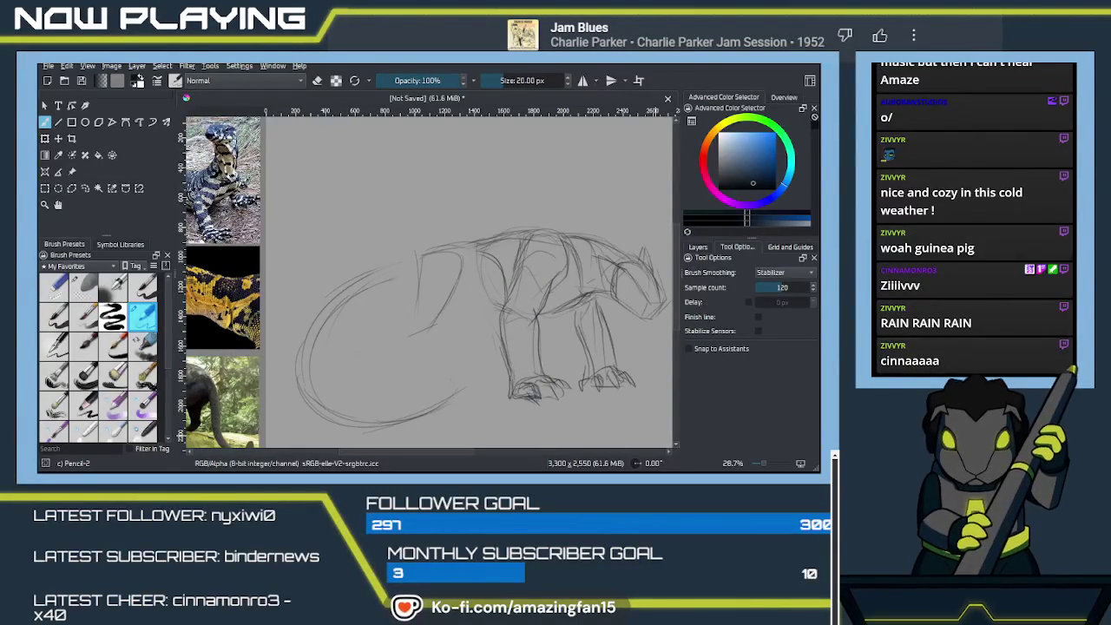
Enlarge the reference photos and add front leg, toe and ground-line strokes.
left_click(655, 436)
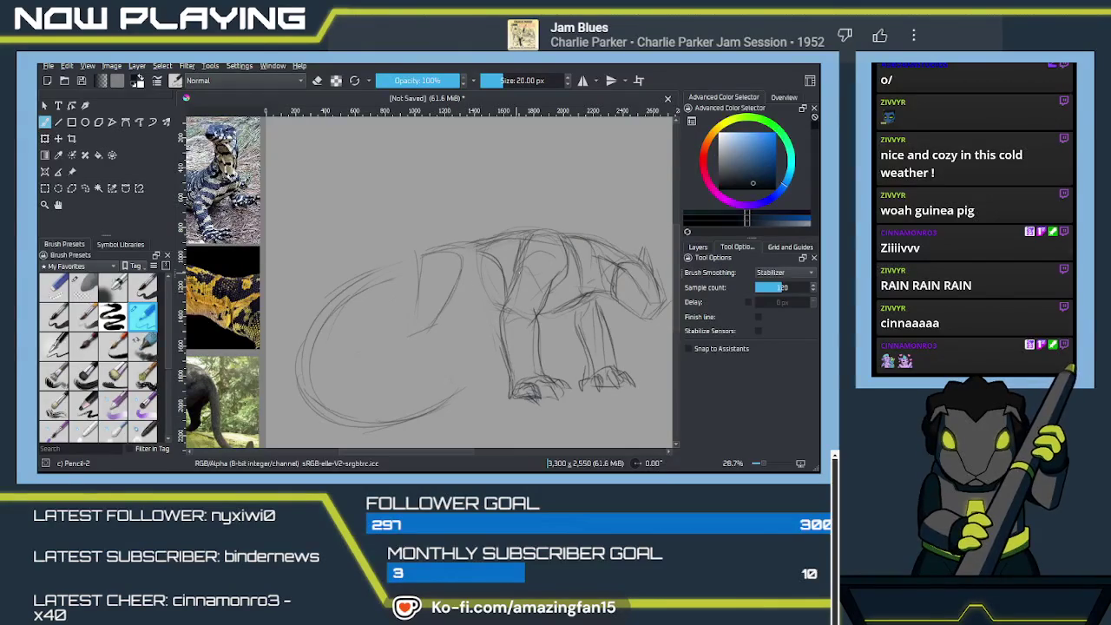
left_click_drag(263, 278, 315, 278)
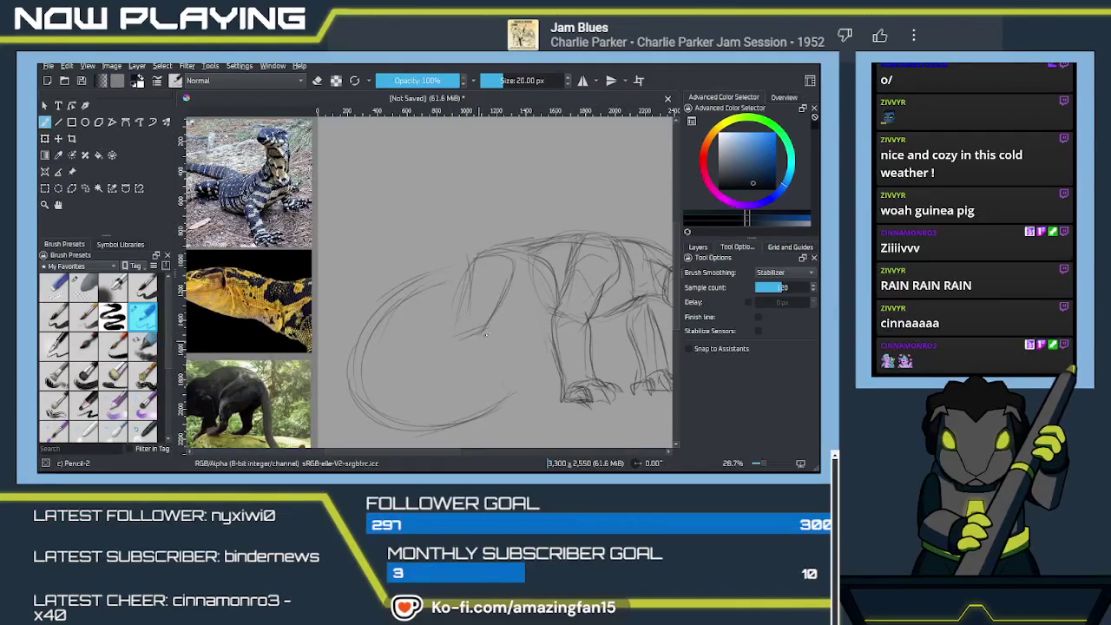
mouse_move(470, 306)
left_mouse_down()
mouse_move(409, 347)
mouse_move(394, 383)
left_mouse_up()
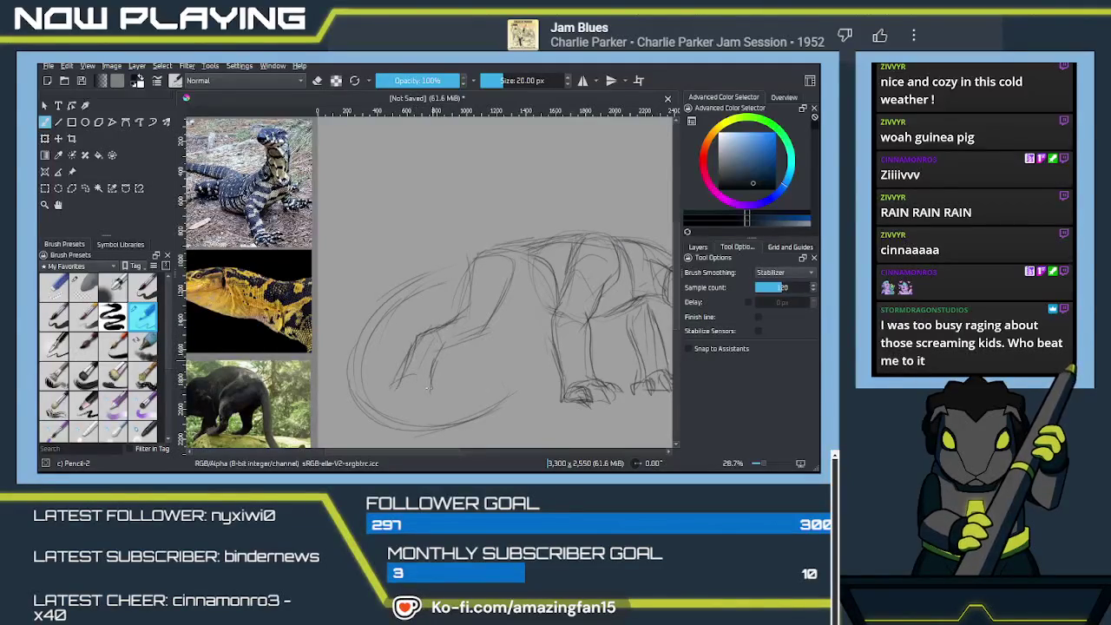
left_click_drag(427, 377, 441, 394)
Pan to see the human figure and references, then undo the latest front-leg strokes.
mouse_move(519, 367)
left_mouse_down()
mouse_move(400, 393)
mouse_move(401, 362)
left_mouse_up()
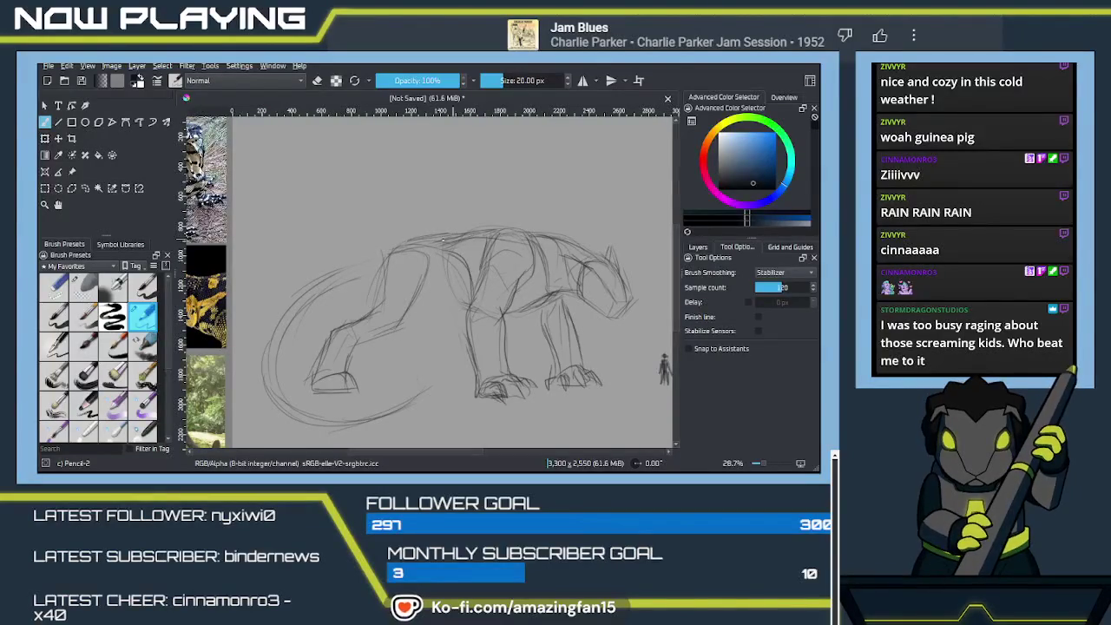
left_click_drag(358, 323, 490, 303)
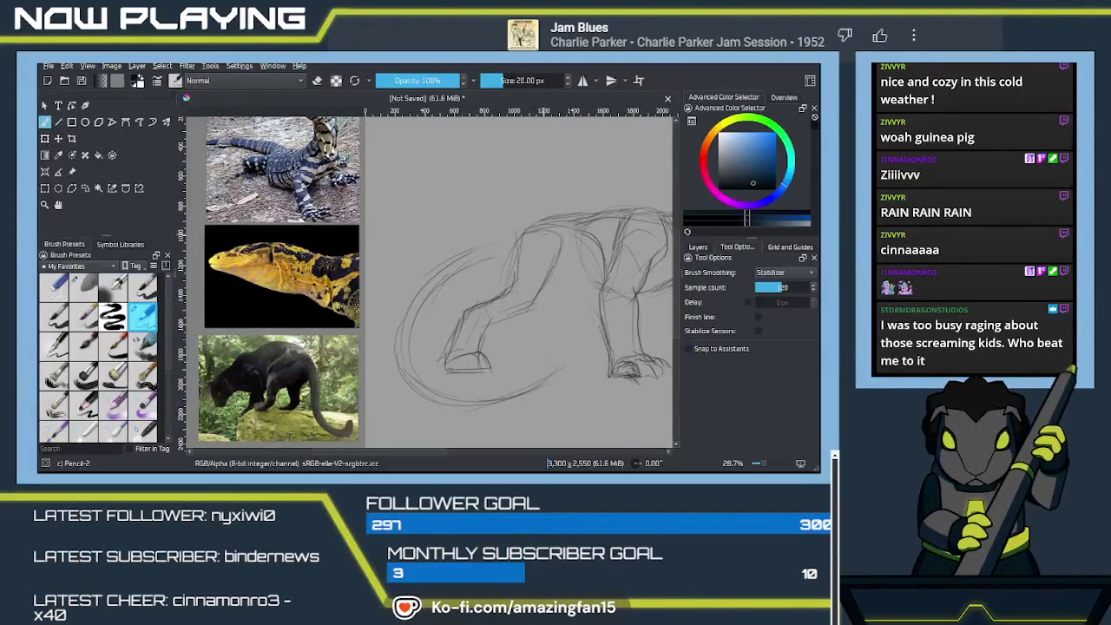
left_click_drag(529, 303, 527, 285)
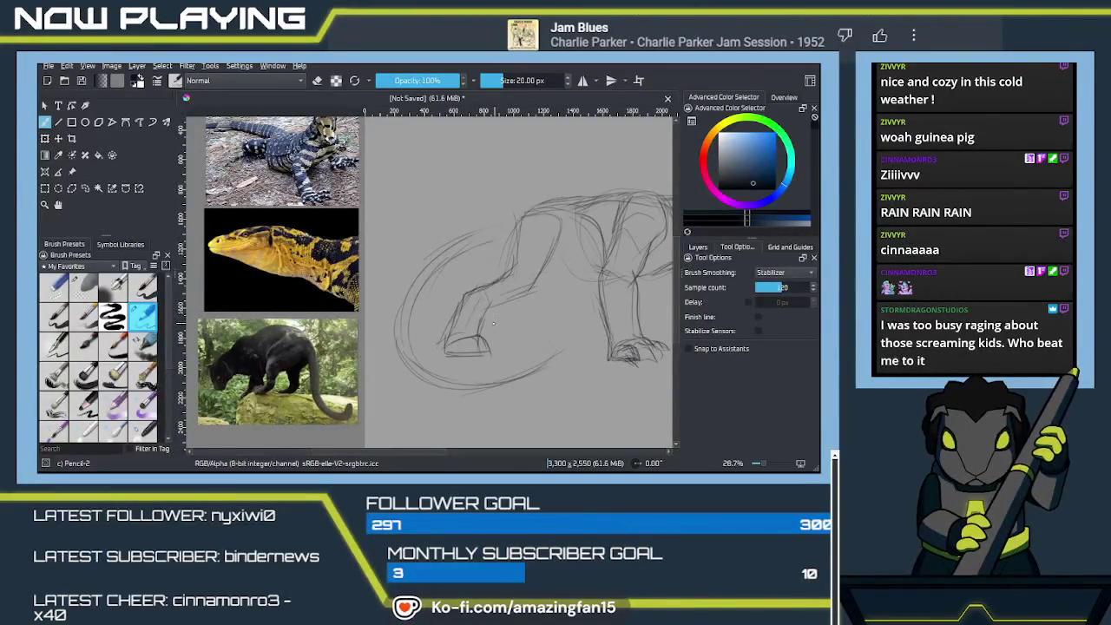
key("ctrl+z")
key("ctrl+z")
Undo more front-leg strokes, erase the large oval's lower arc, and return to Pencil-2.
key("ctrl+z")
key("ctrl+z")
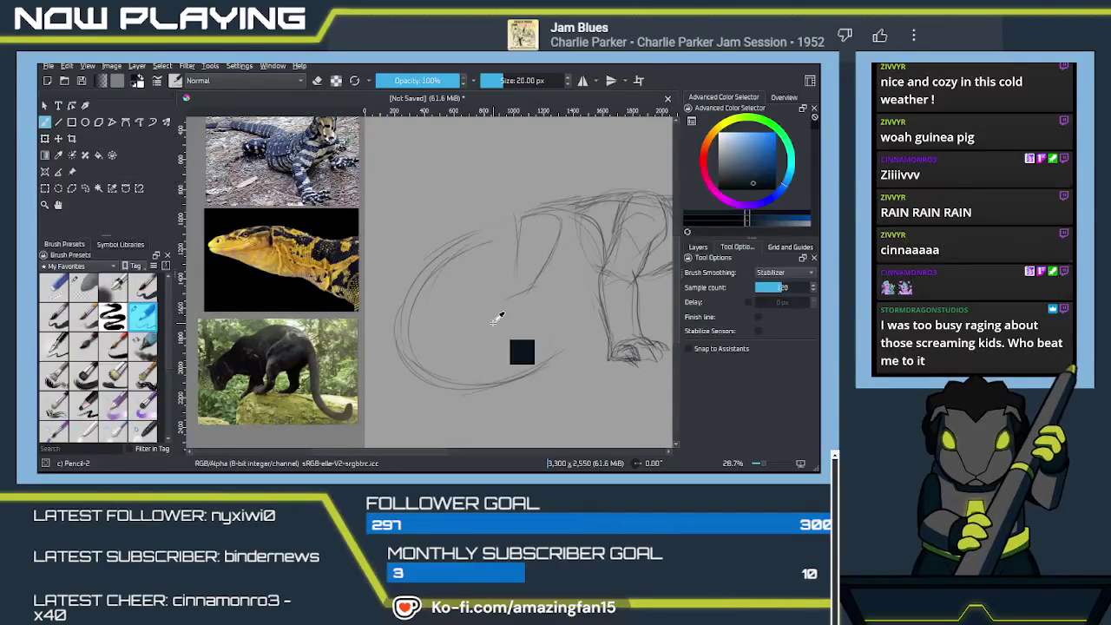
key("ctrl+z")
key("ctrl+z")
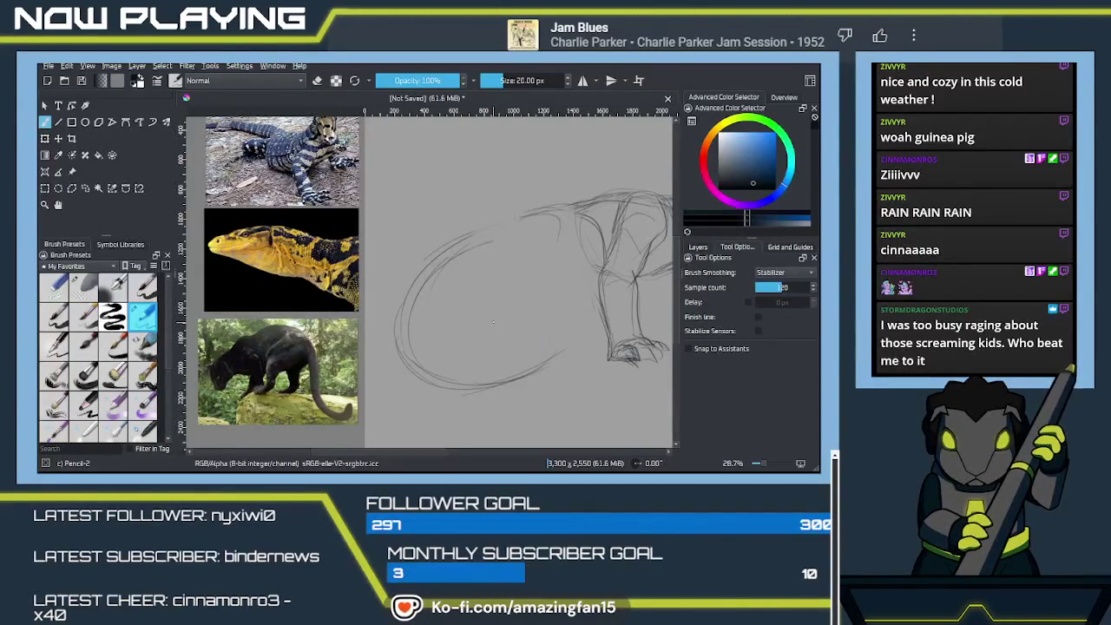
key("e")
left_click_drag(545, 344, 412, 314)
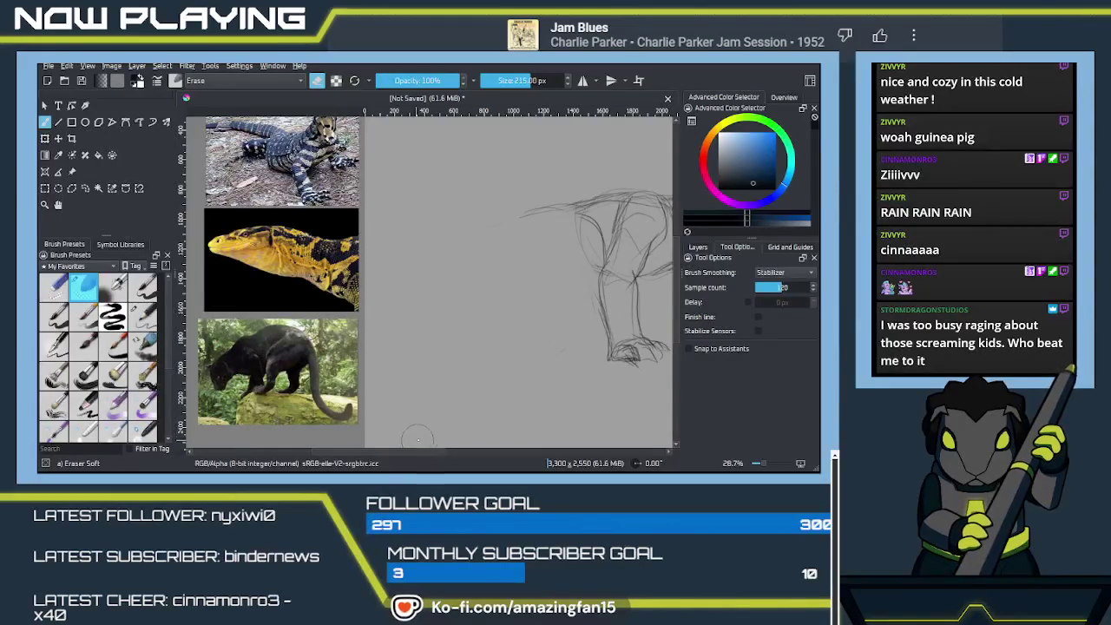
key("slash")
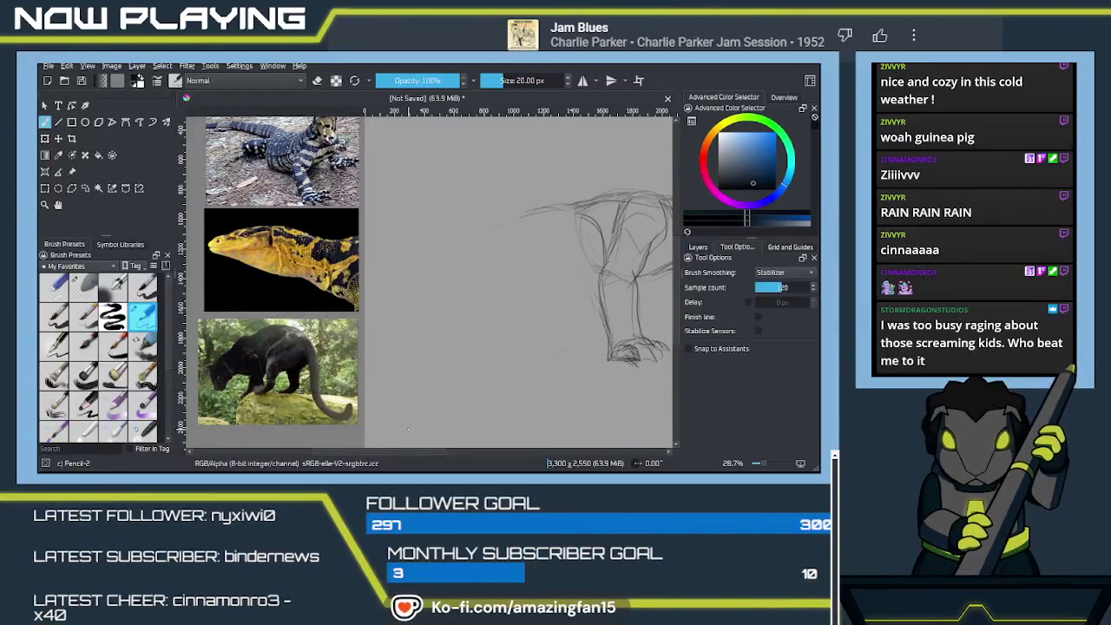
Center the sketch and add strokes along the back, below the chest and near the neck.
left_click_drag(565, 356, 409, 421)
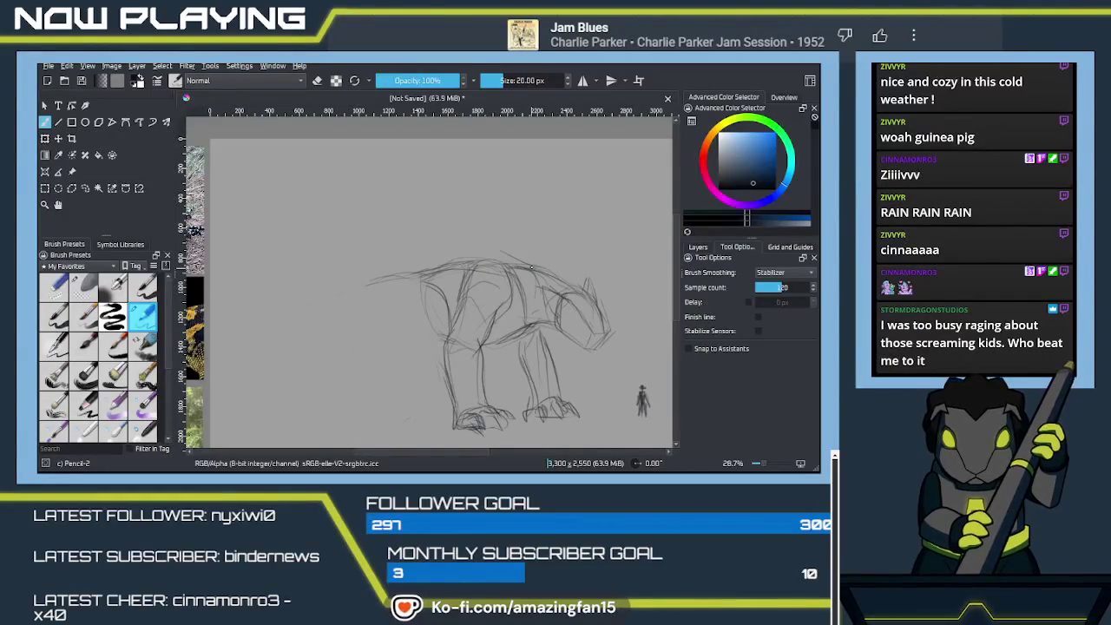
mouse_move(540, 268)
left_mouse_down()
mouse_move(504, 255)
mouse_move(455, 265)
left_mouse_up()
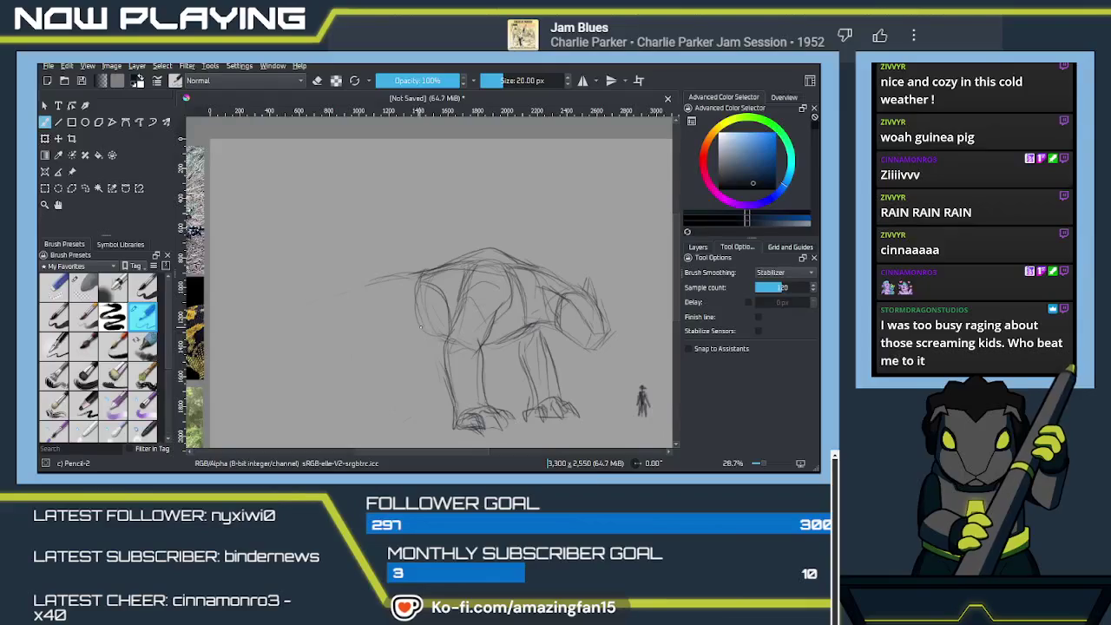
left_click_drag(421, 330, 390, 328)
left_click_drag(373, 289, 392, 274)
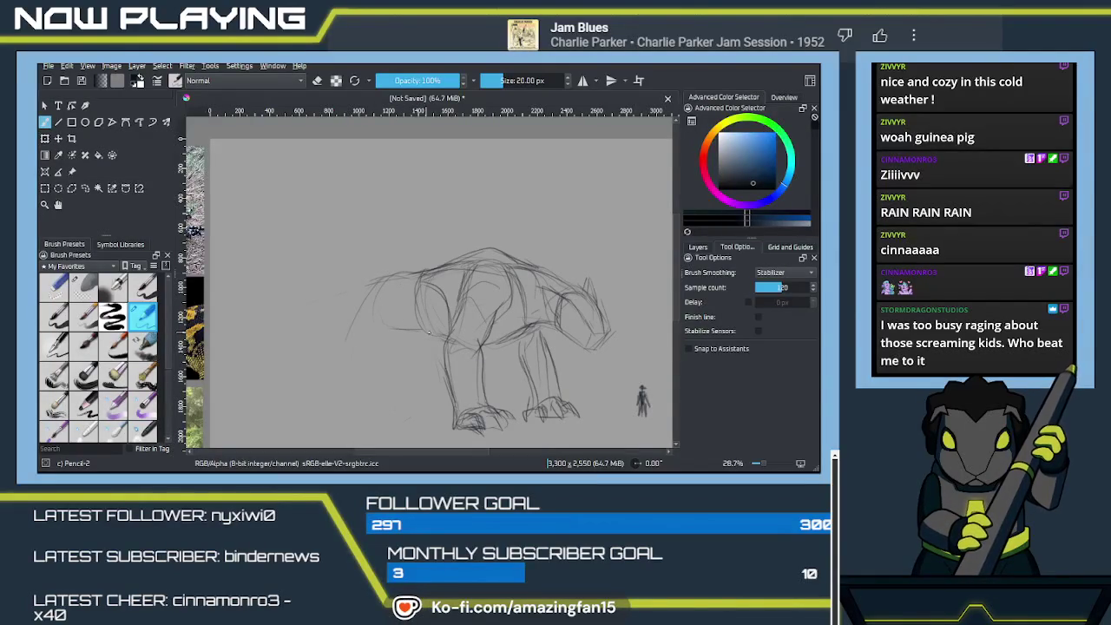
Rough out the left back and shoulder, undoing a stray trial stroke and the old leg lines.
left_click_drag(375, 288, 351, 339)
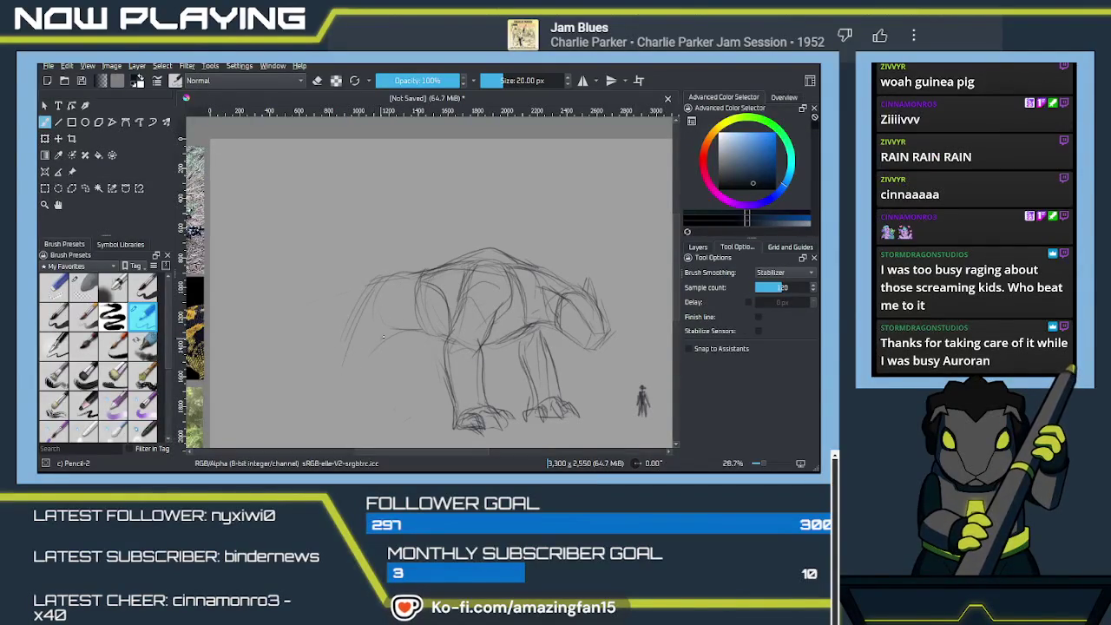
key("ctrl+z")
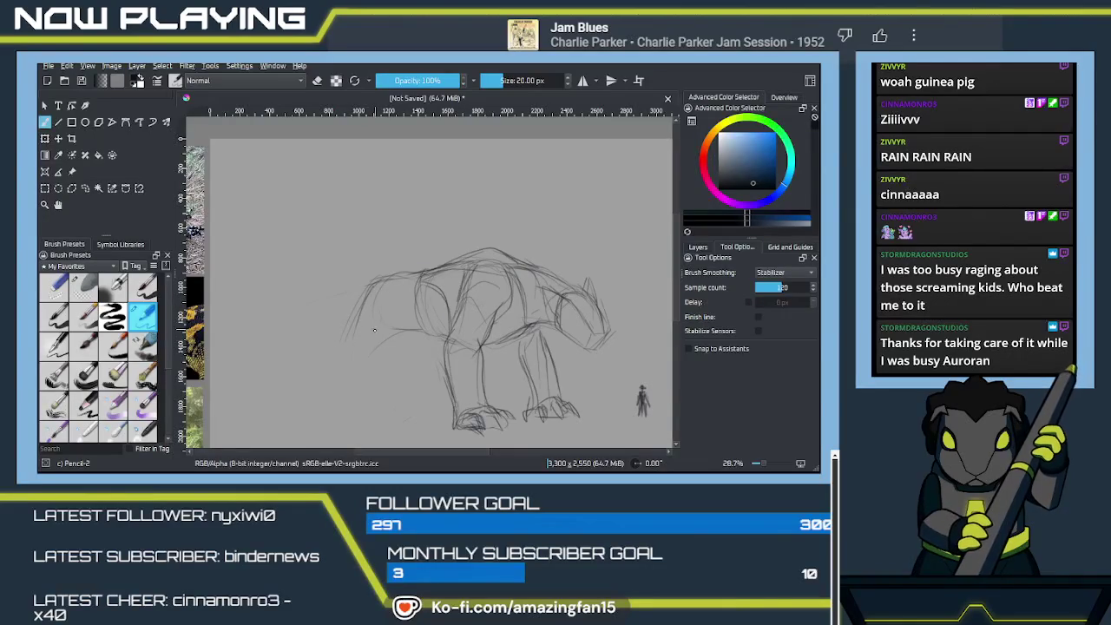
left_click_drag(383, 288, 385, 322)
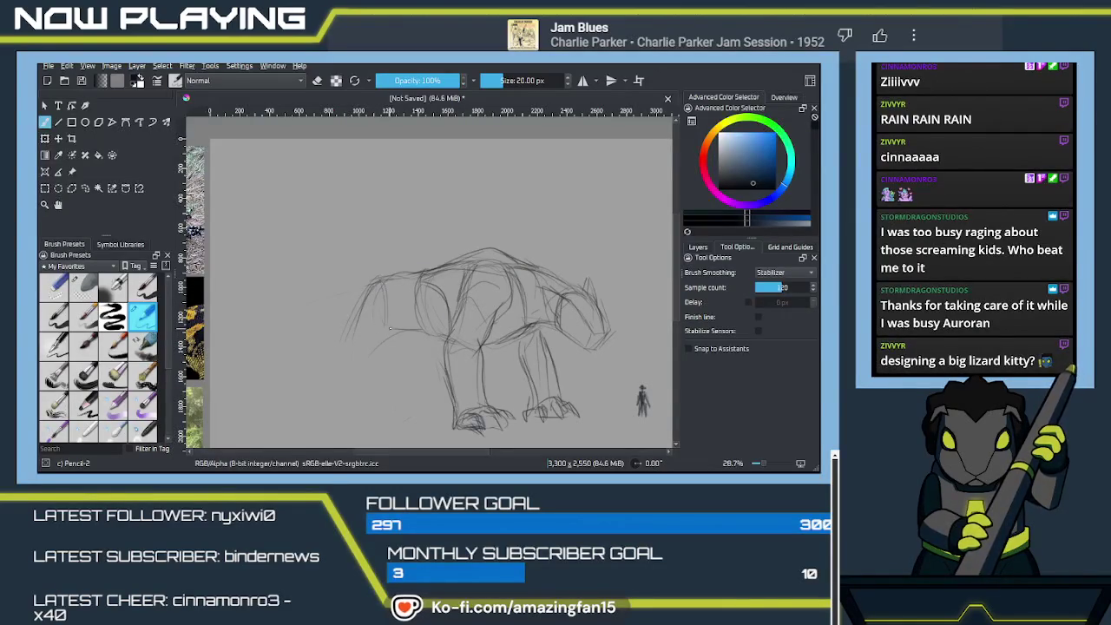
left_click_drag(379, 283, 397, 317)
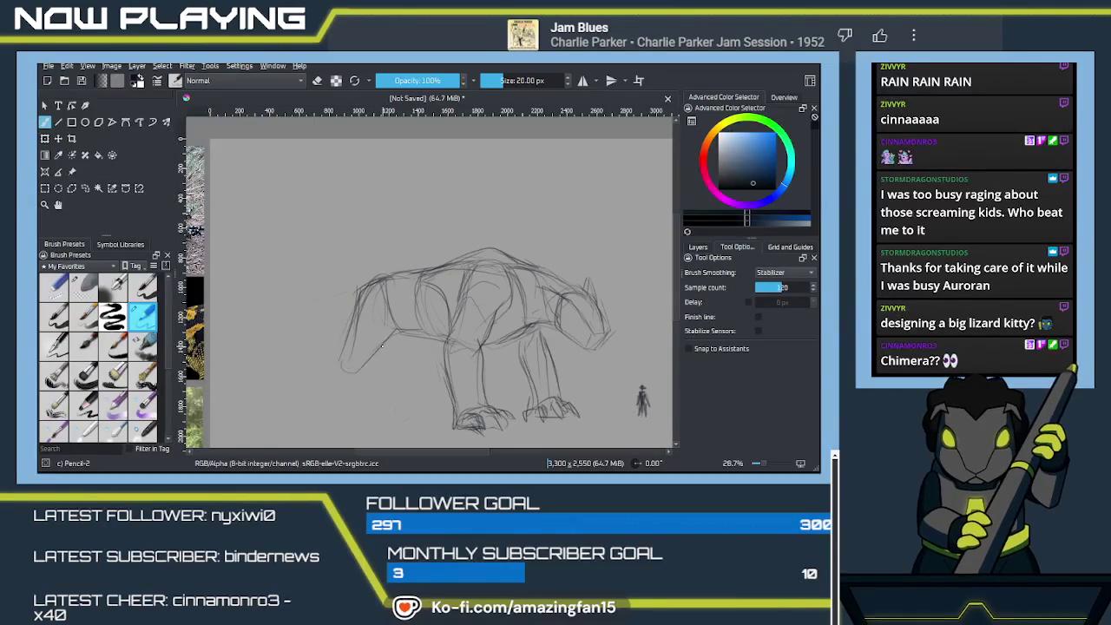
key("ctrl+z")
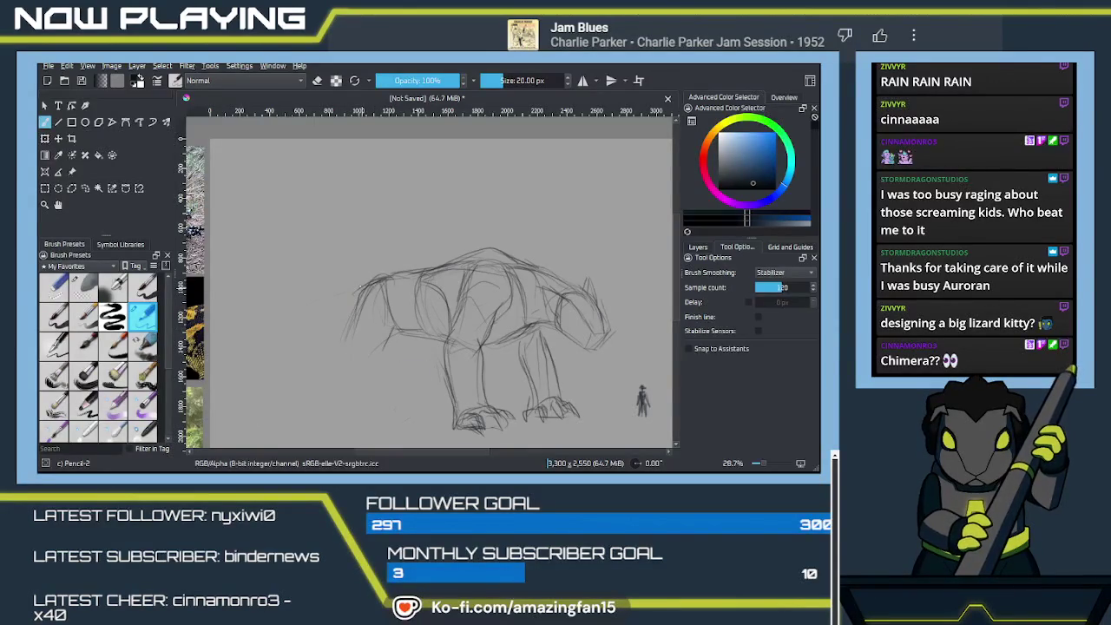
Redraw the leftmost leg down to a paw and add a short ground line beneath it.
mouse_move(363, 330)
left_mouse_down()
mouse_move(356, 360)
mouse_move(326, 380)
mouse_move(355, 373)
left_mouse_up()
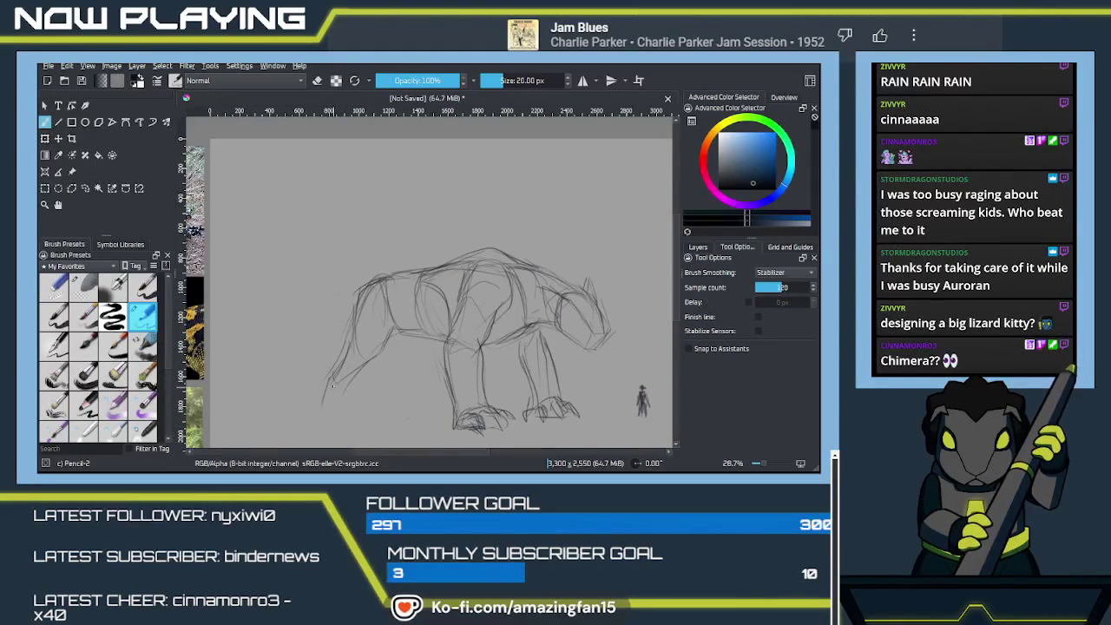
left_click_drag(329, 377, 321, 406)
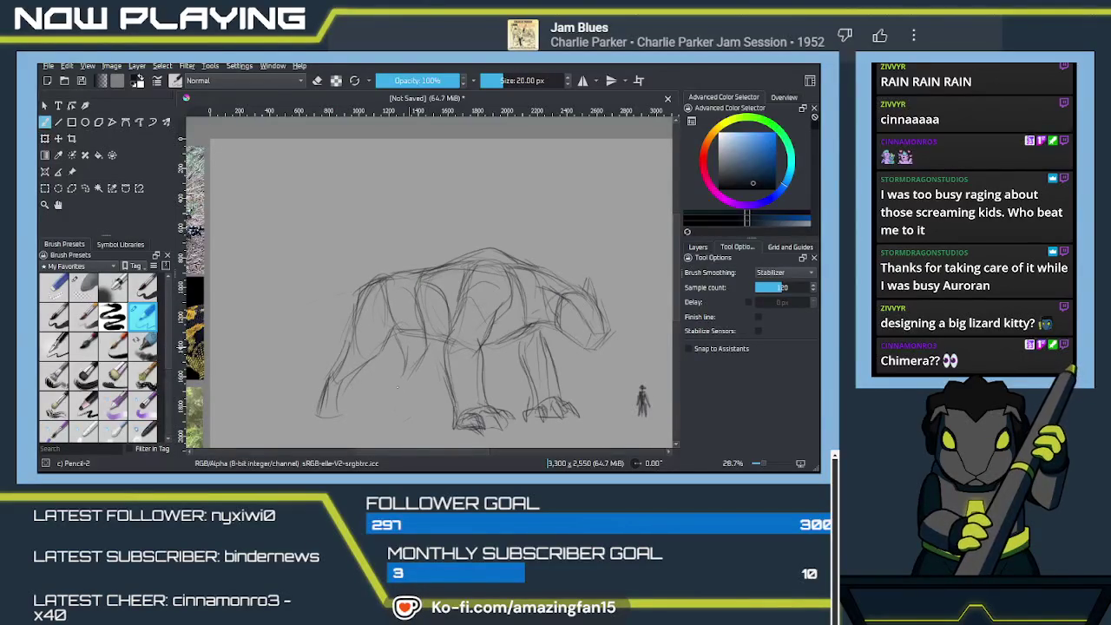
left_click_drag(416, 391, 433, 408)
scroll(439, 365, "down", 2)
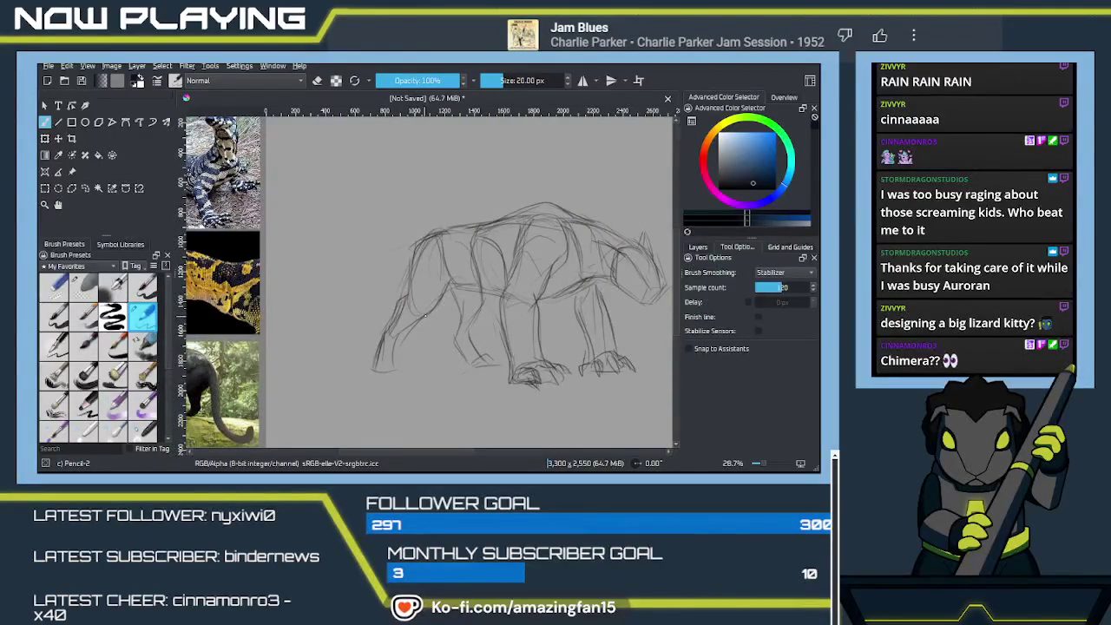
left_click_drag(378, 339, 372, 366)
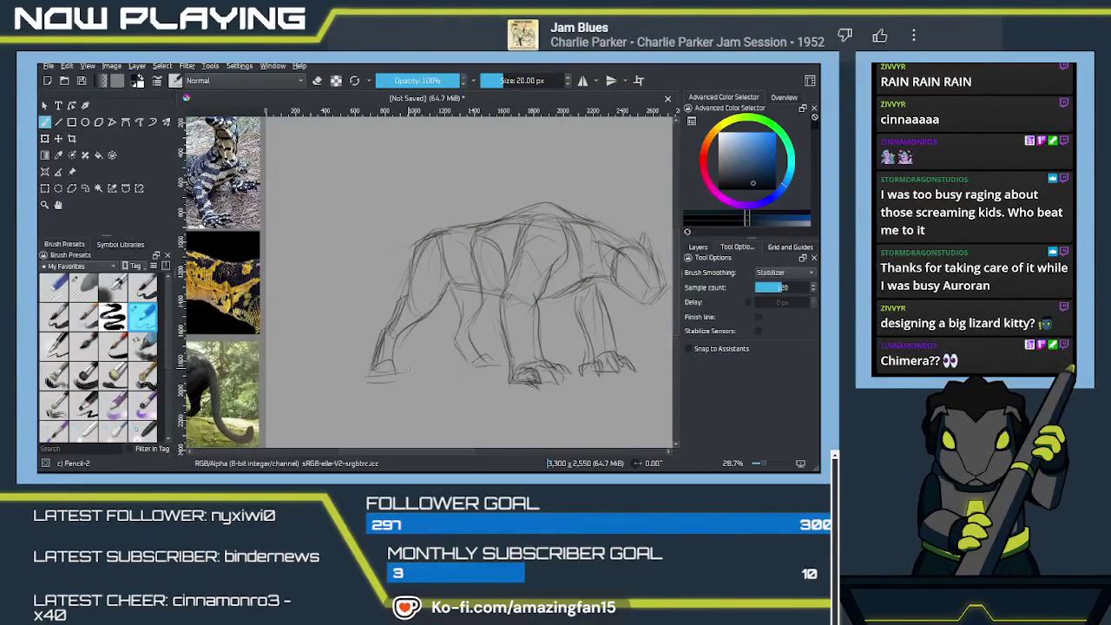
left_click_drag(461, 369, 399, 356)
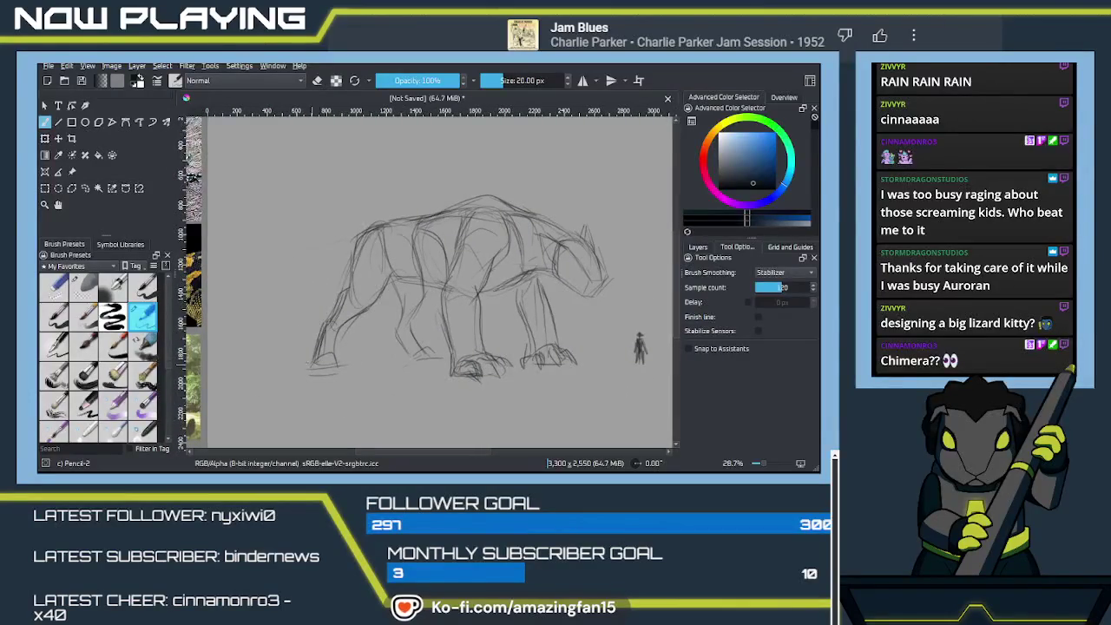
left_click_drag(311, 368, 337, 366)
Show the lizard and panther photos in a slightly narrower panel, reframe, and pick Freehand Selection.
left_click_drag(360, 322, 492, 323)
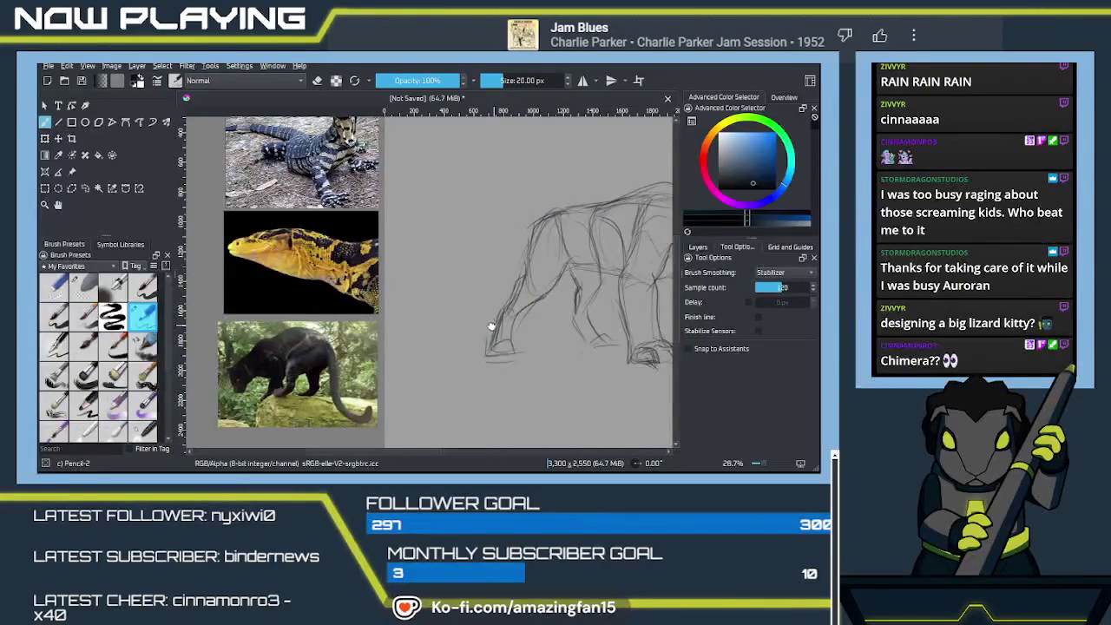
left_click_drag(384, 323, 351, 323)
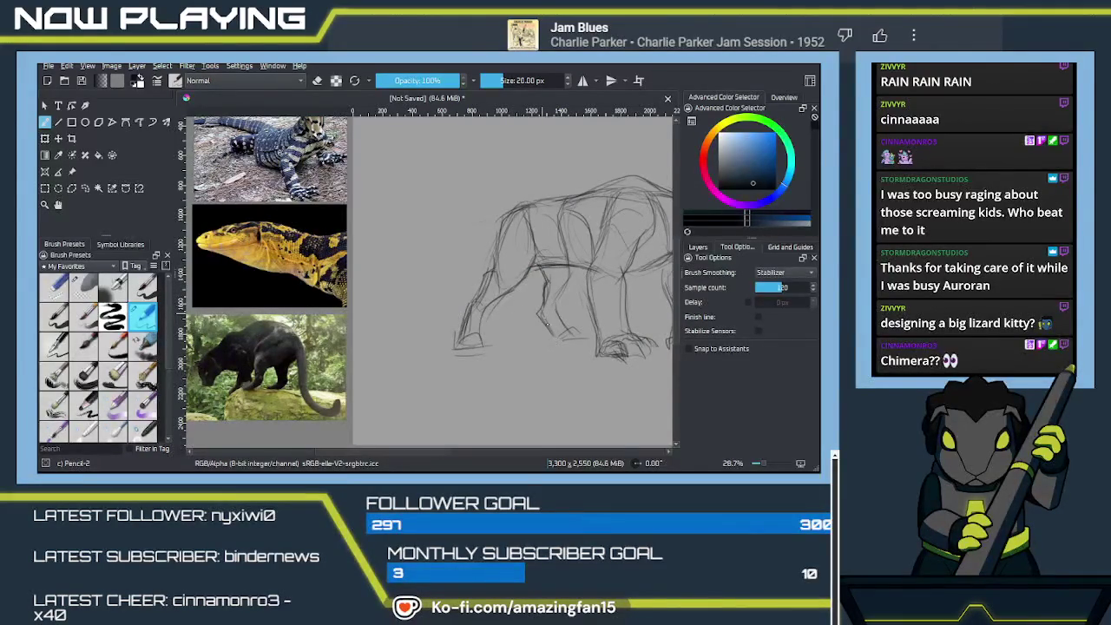
left_click_drag(587, 337, 489, 350)
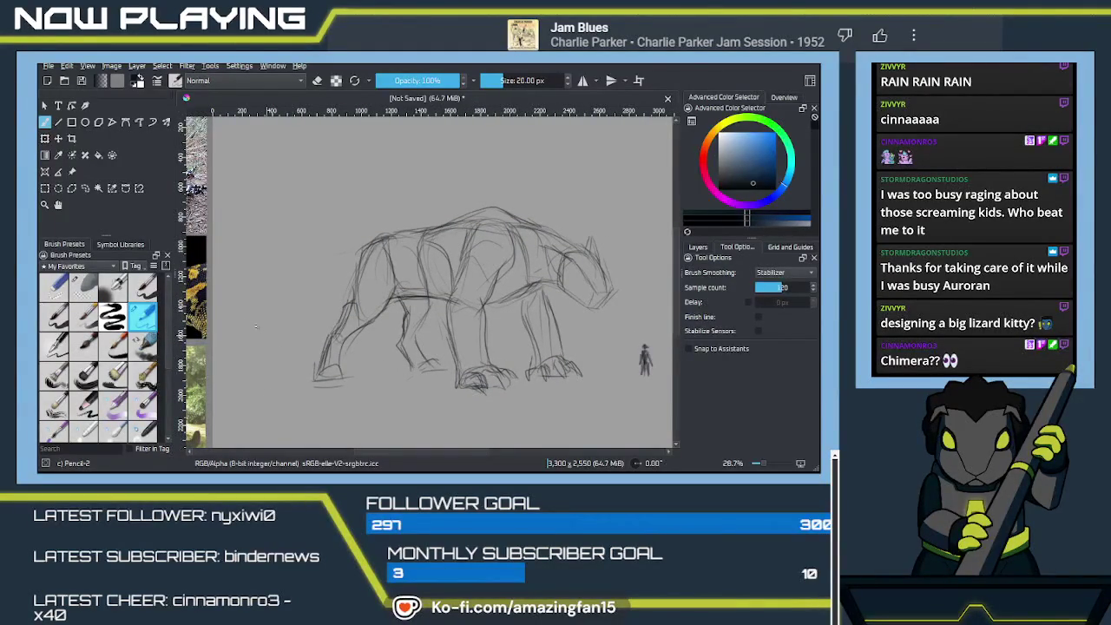
left_click(84, 189)
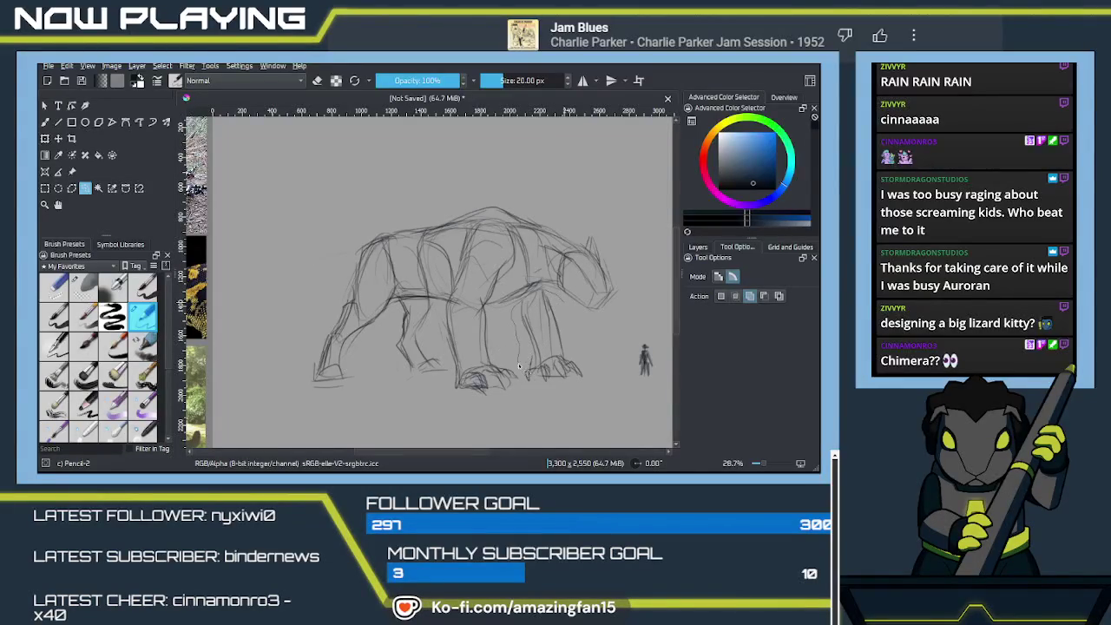
left_click_drag(572, 321, 567, 306)
left_click_drag(607, 348, 480, 314)
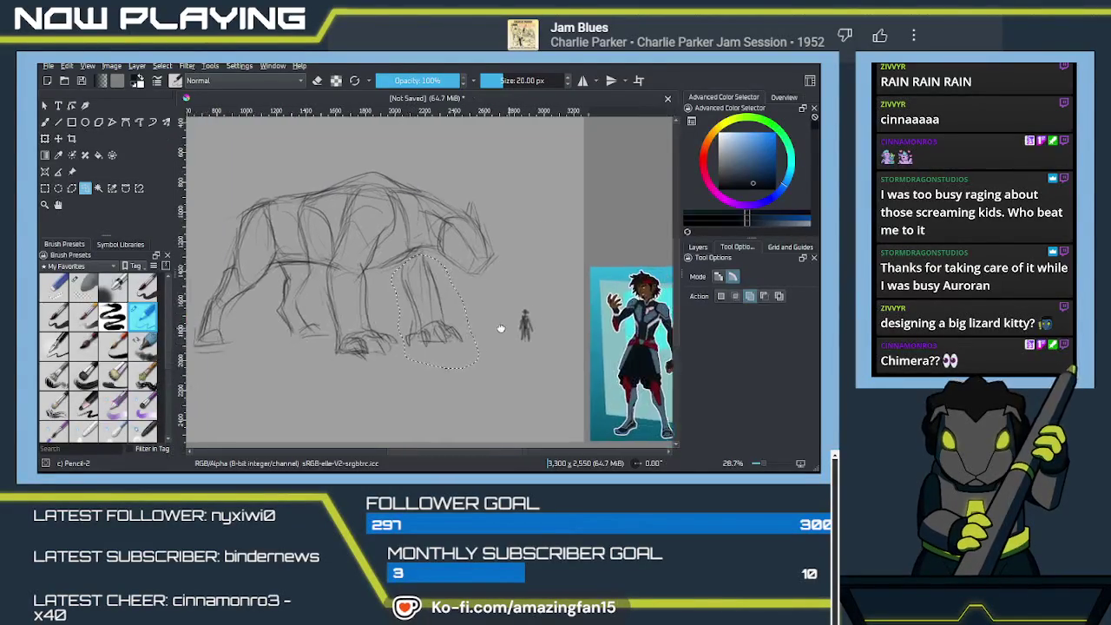
scroll(562, 353, "up", 2)
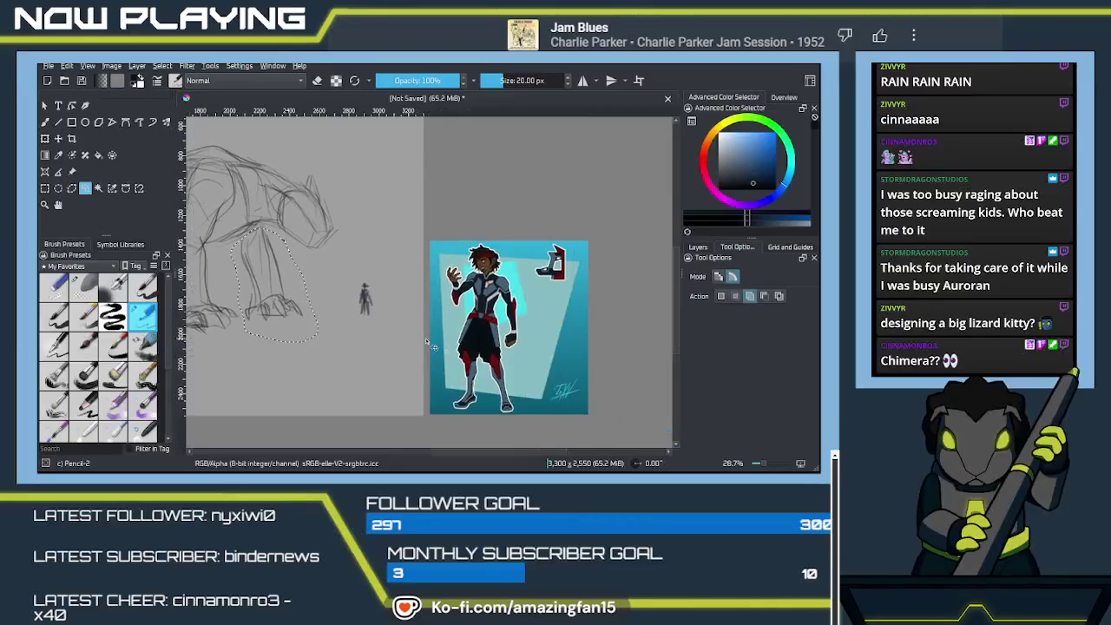
scroll(539, 347, "up", 1)
left_click_drag(536, 347, 508, 266)
scroll(508, 266, "up", 1)
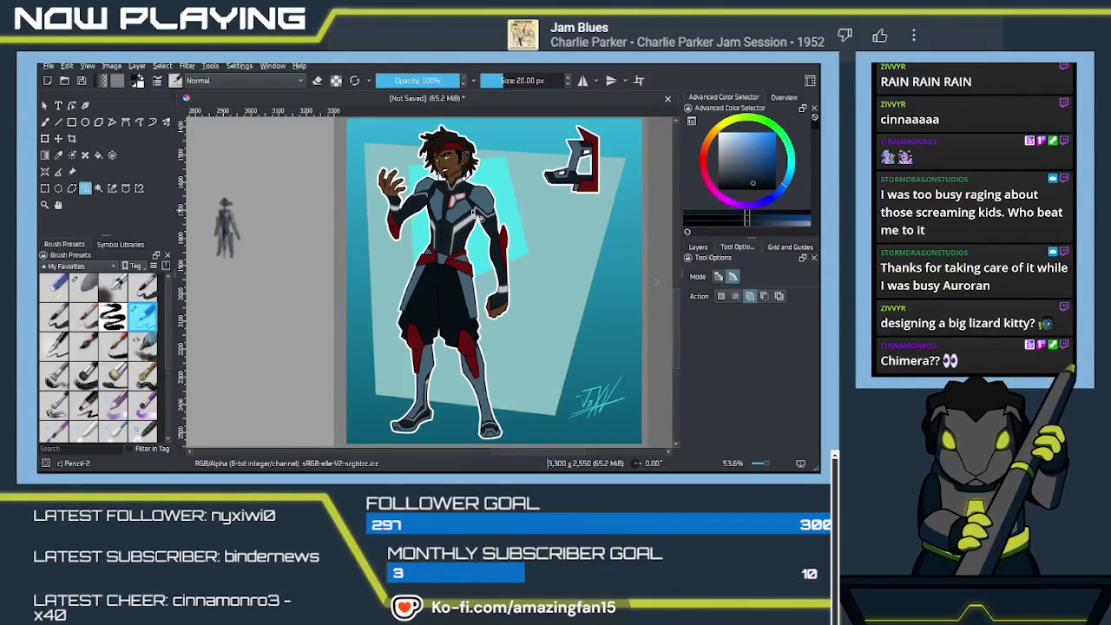
scroll(469, 222, "down", 1)
scroll(462, 233, "down", 1)
left_click_drag(261, 230, 485, 306)
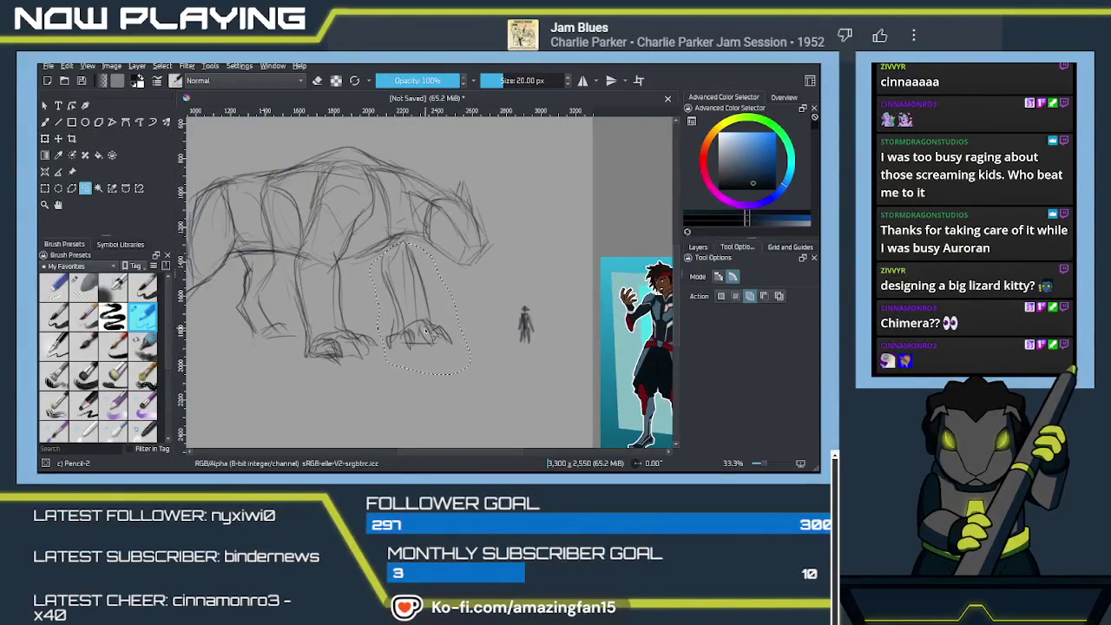
Widen the creature's foreleg, shift it slightly right, then trace a pencil line along it.
key("ctrl+t")
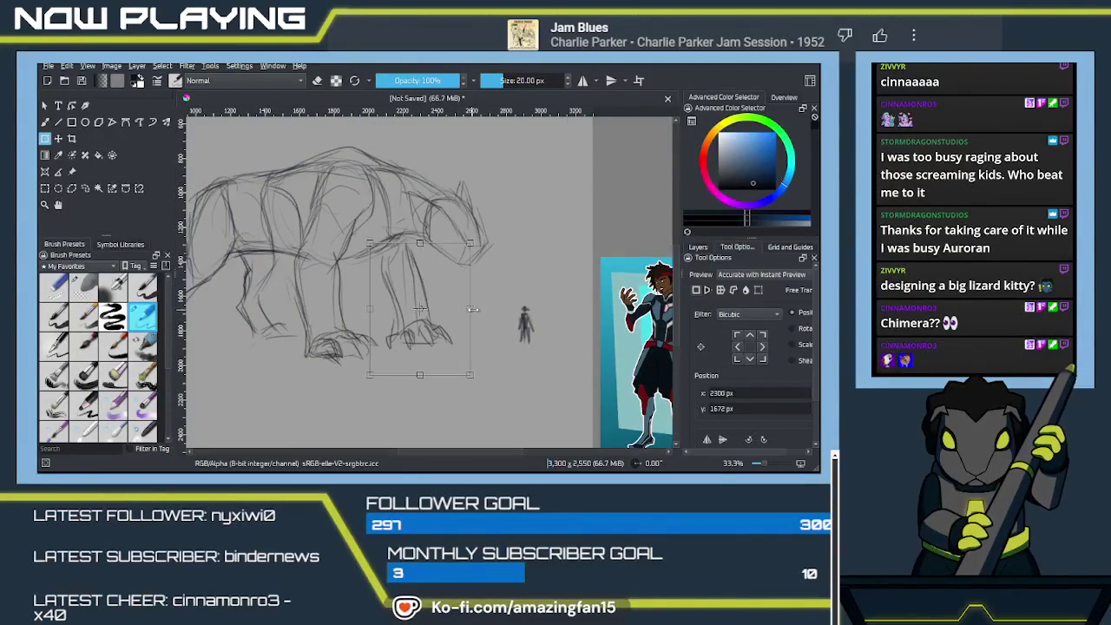
mouse_move(470, 308)
left_mouse_down()
mouse_move(481, 311)
mouse_move(446, 286)
left_mouse_up()
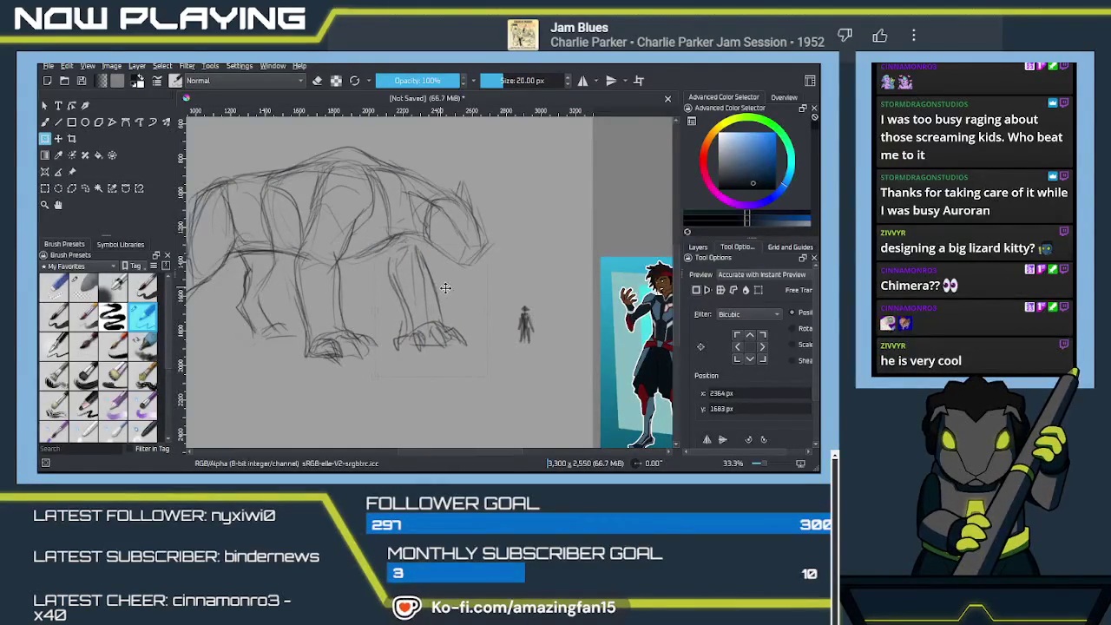
key("Return")
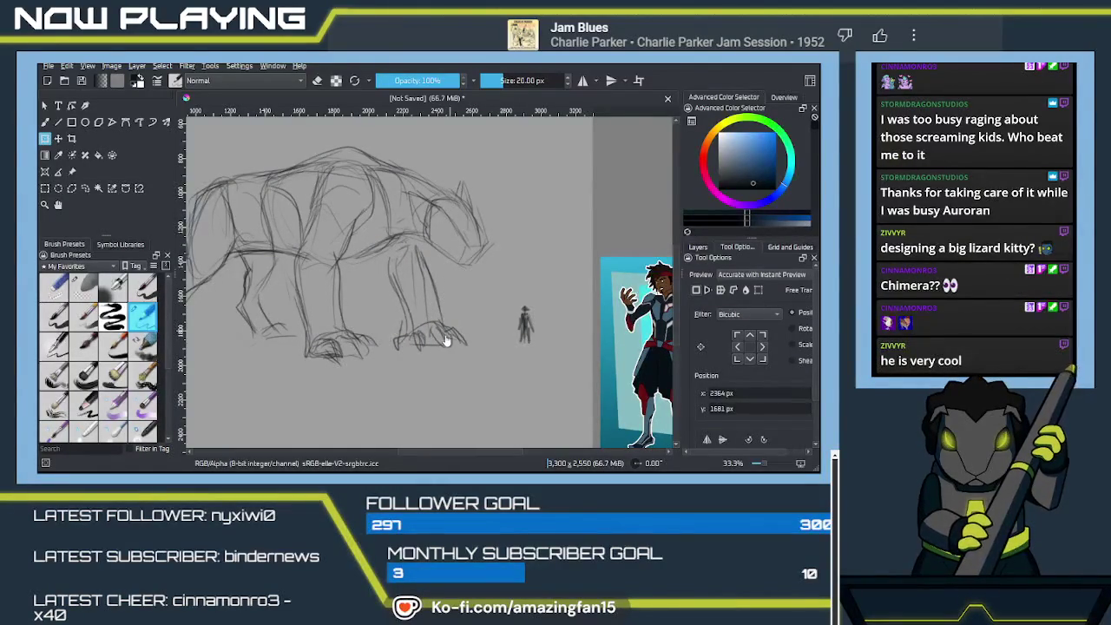
key("ctrl+shift+a")
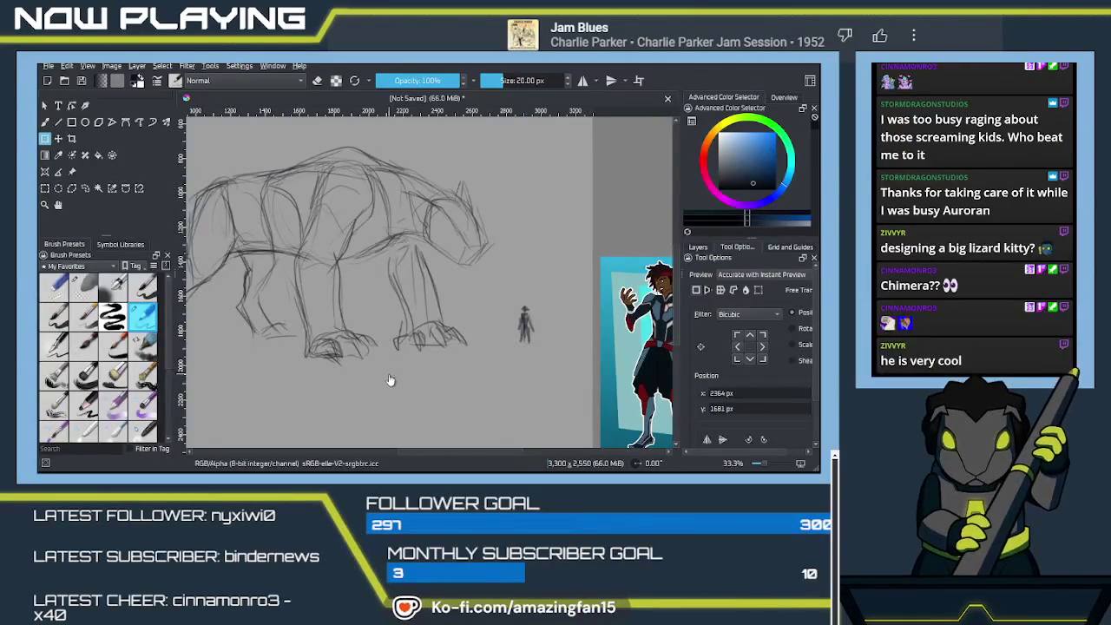
key("b")
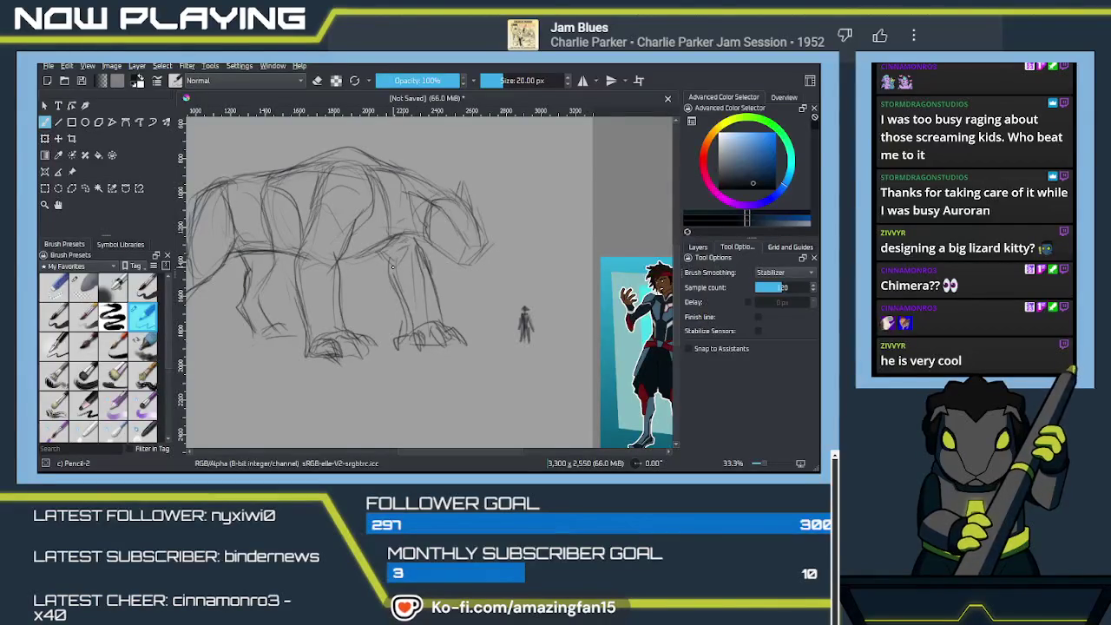
mouse_move(387, 256)
left_mouse_down()
mouse_move(410, 328)
mouse_move(562, 333)
left_mouse_up()
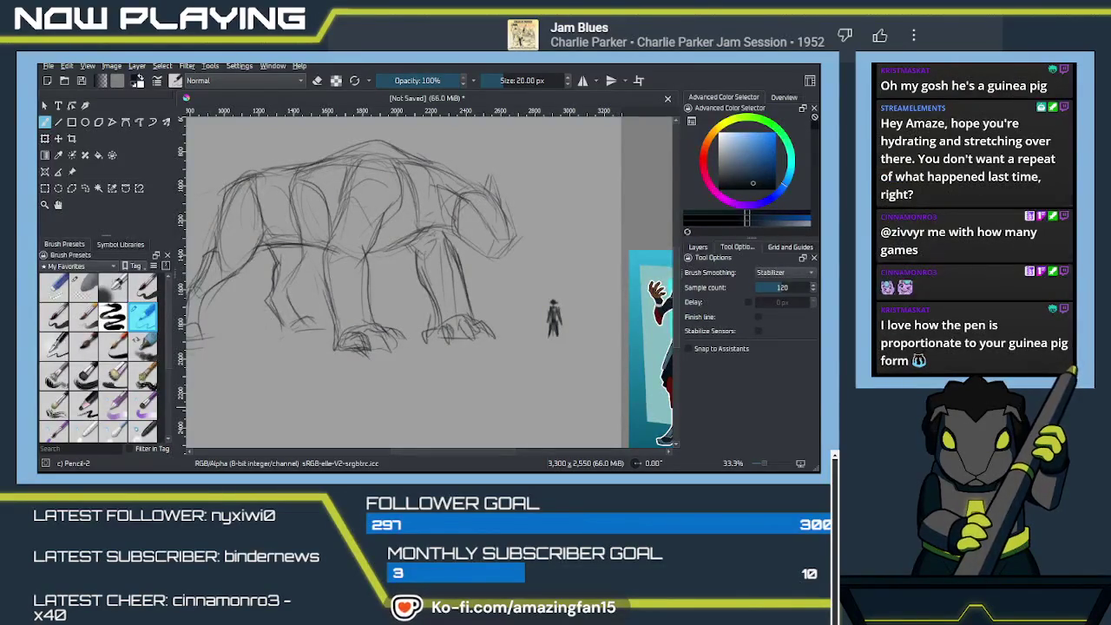
Pan the view to center the creature sketch.
left_click_drag(411, 322, 461, 370)
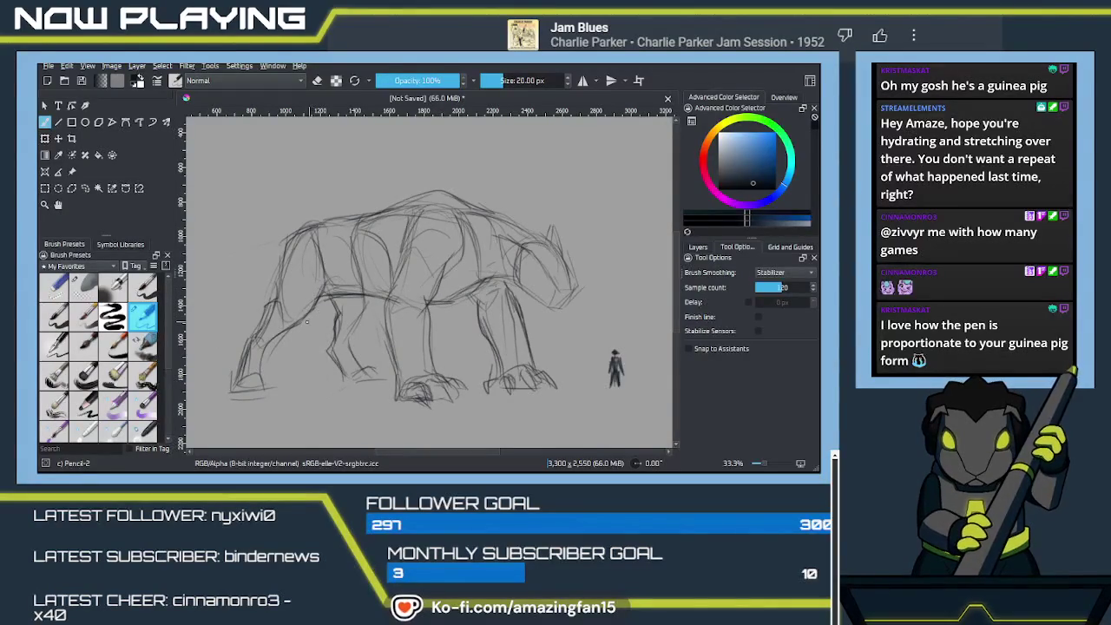
Add pencil strokes on the creature's chest, front leg and hind leg.
left_click_drag(525, 300, 509, 252)
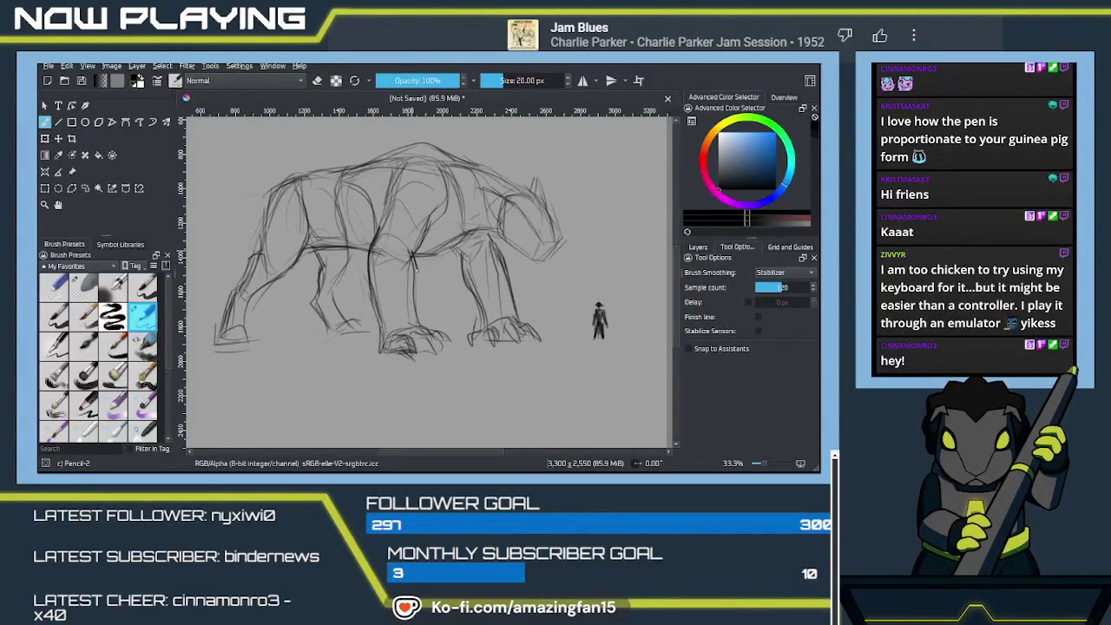
left_click_drag(417, 280, 412, 256)
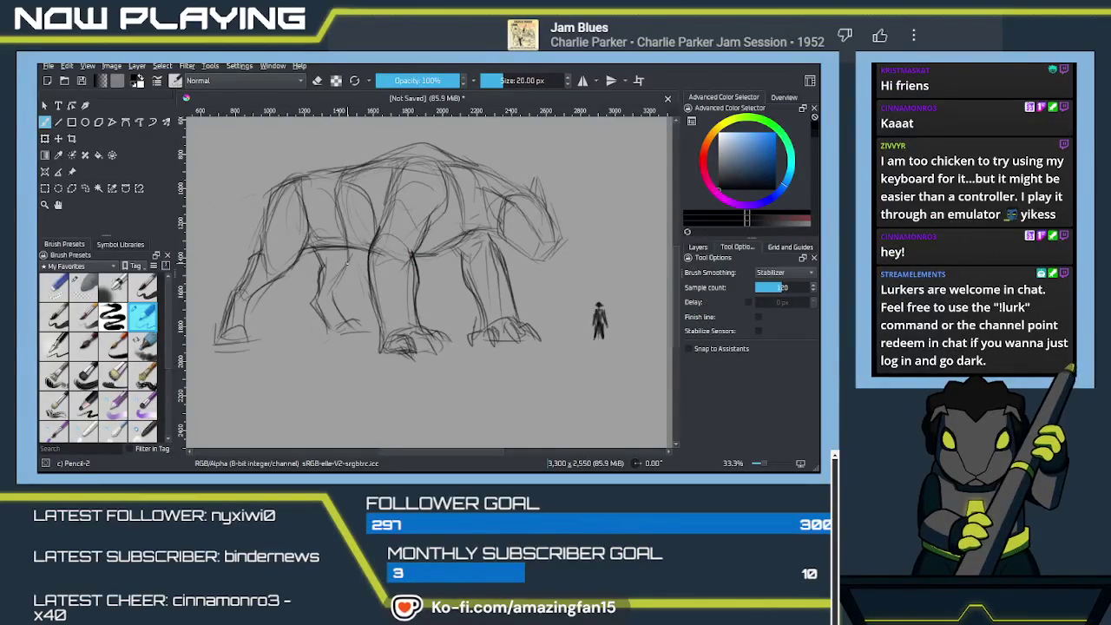
left_click_drag(348, 264, 334, 293)
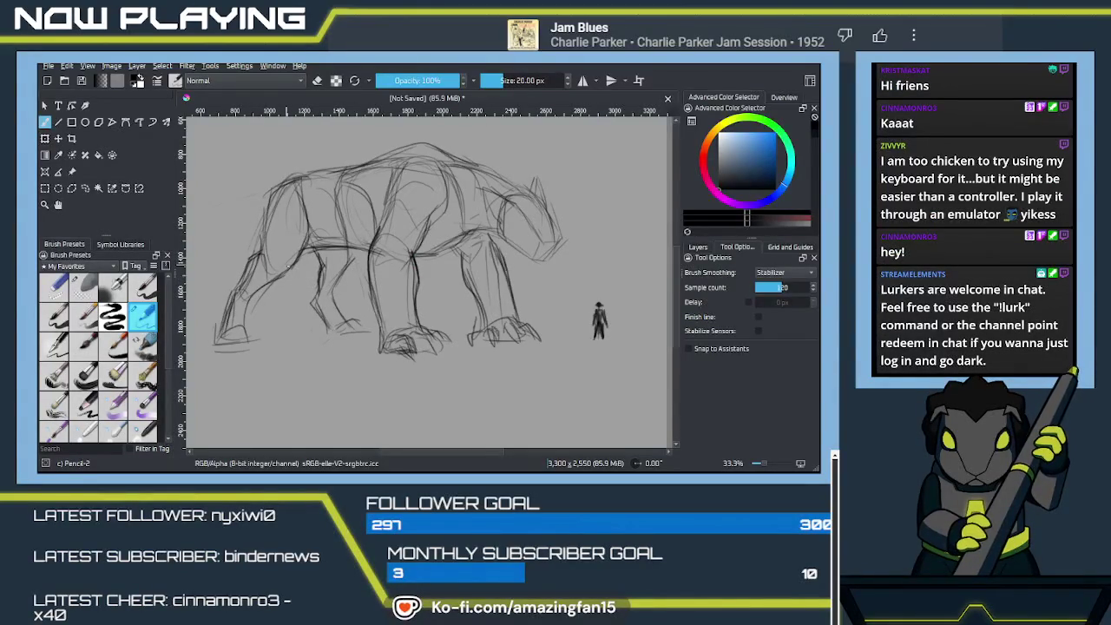
left_click_drag(313, 306, 324, 323)
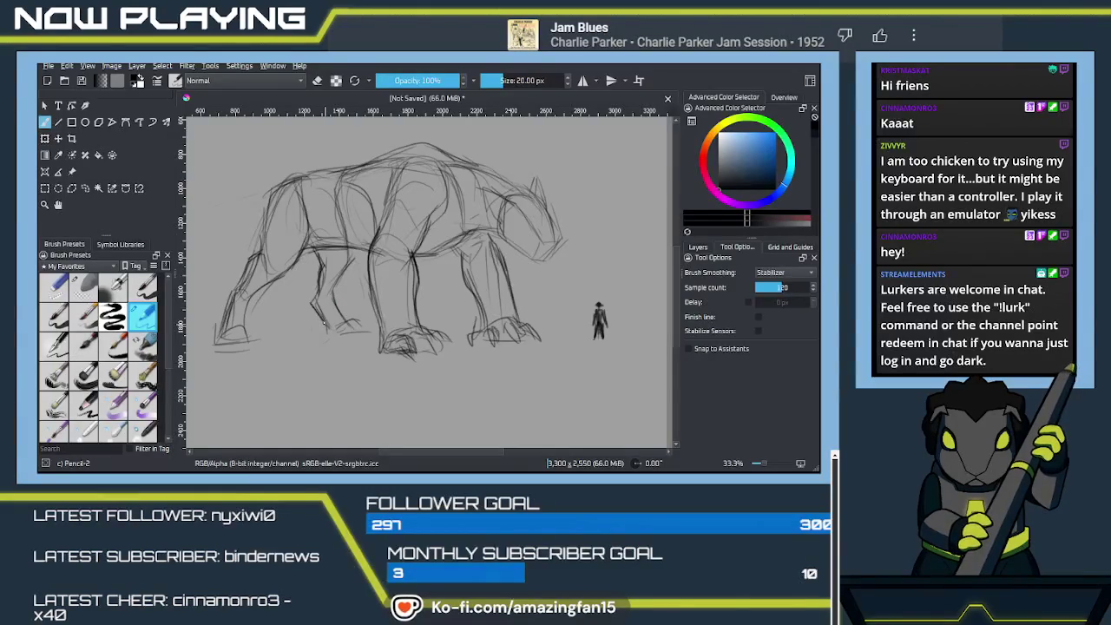
left_click_drag(246, 292, 250, 336)
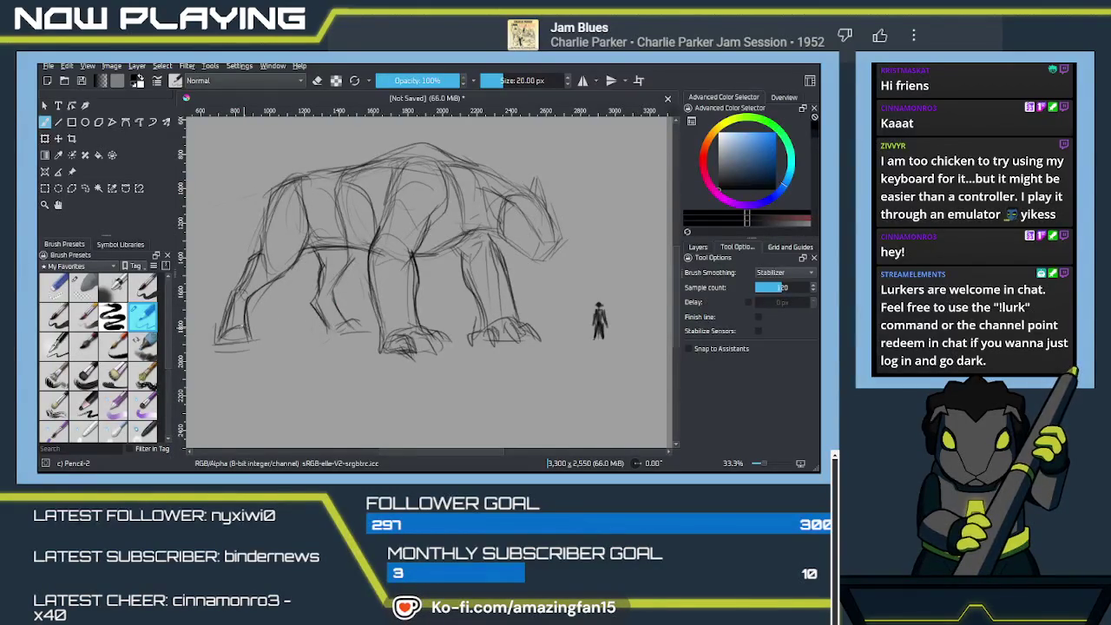
left_click_drag(261, 315, 524, 269)
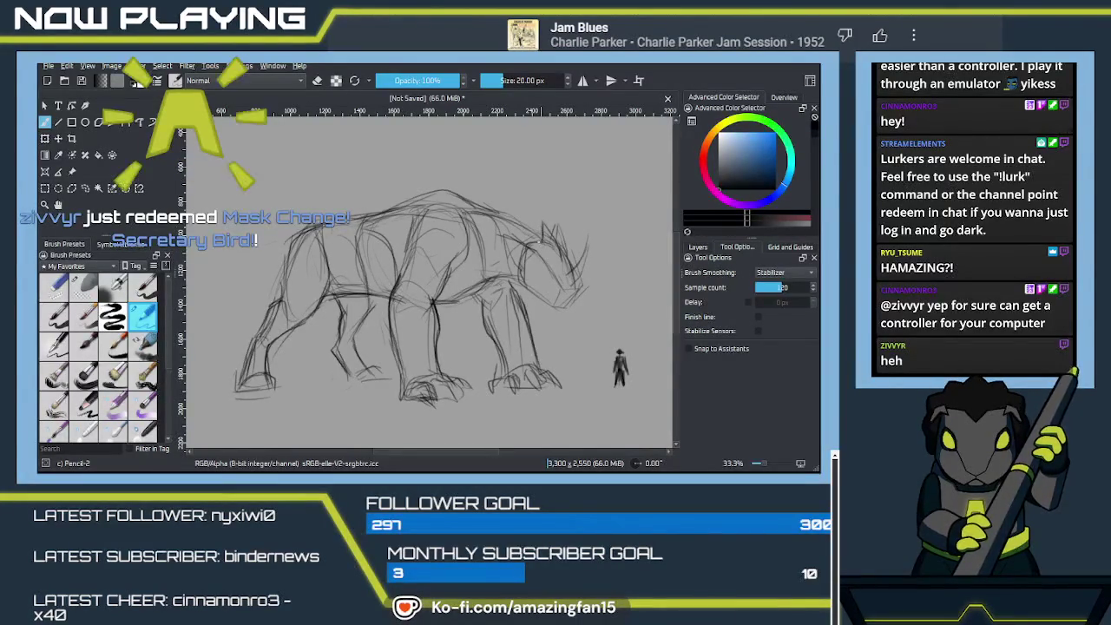
Darken the head lines, then sketch tail strokes sweeping down-left, undoing the last one.
left_click_drag(556, 254, 561, 265)
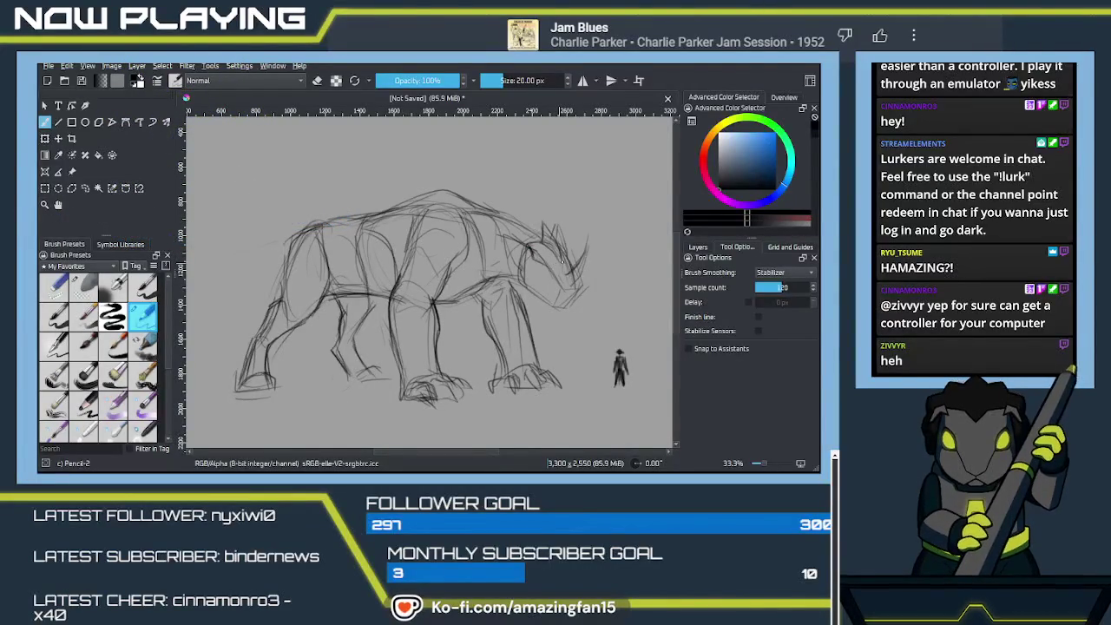
left_click_drag(564, 250, 571, 264)
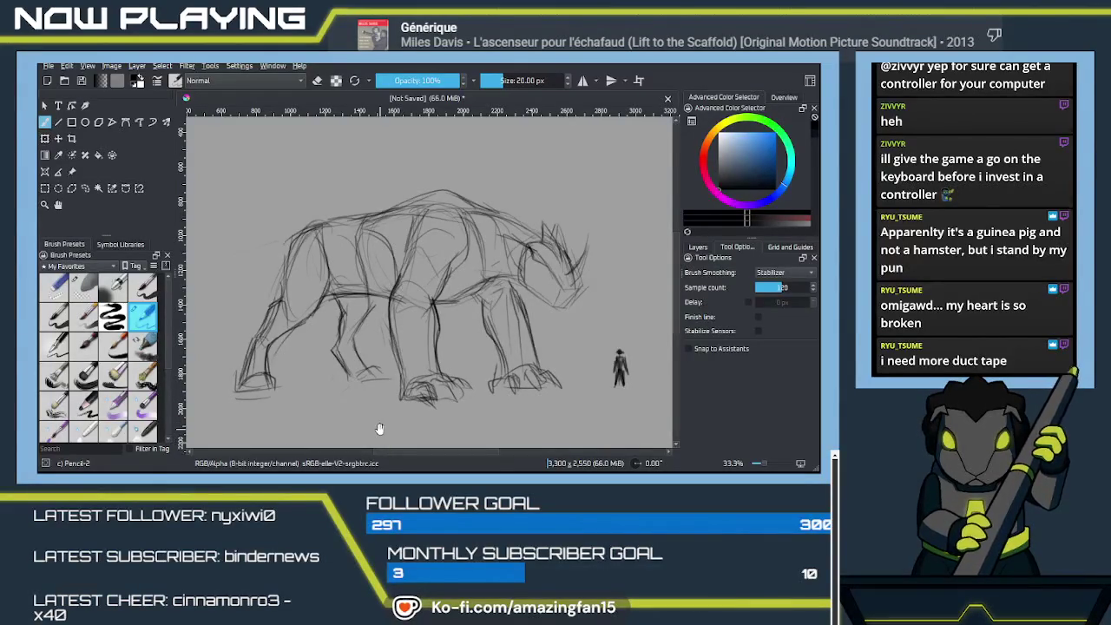
left_click_drag(412, 269, 485, 282)
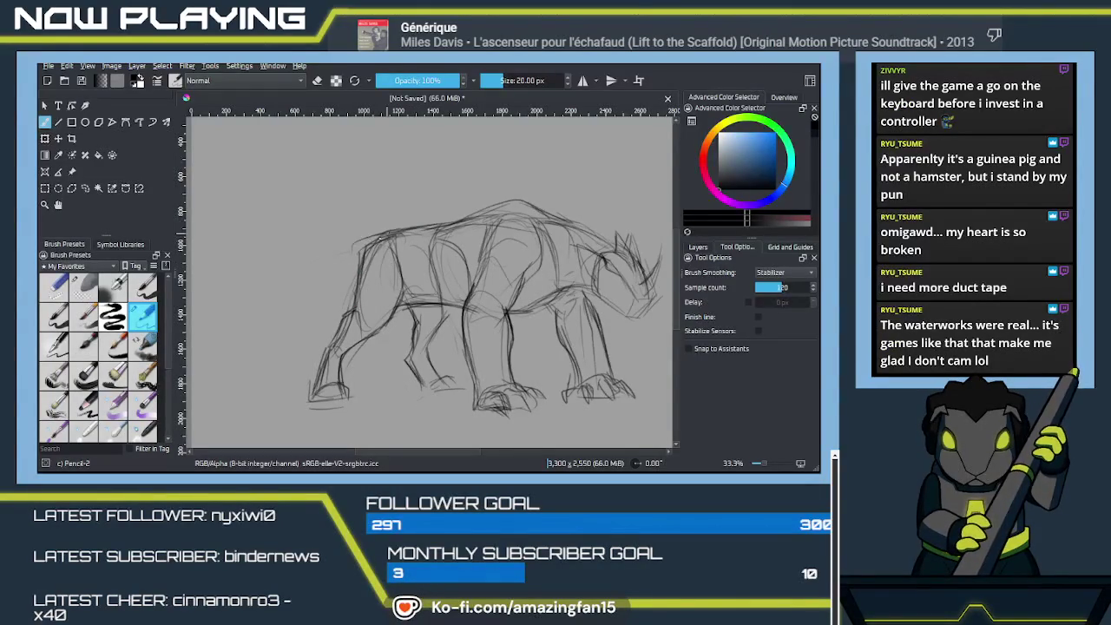
left_click_drag(375, 234, 300, 275)
left_click_drag(370, 236, 252, 321)
mouse_move(360, 258)
left_mouse_down()
mouse_move(269, 304)
mouse_move(245, 398)
left_mouse_up()
key("ctrl+z")
Redraw the tail reaching lower, add a front-body line and an eye, then pan toward the rear.
left_click_drag(287, 282, 245, 398)
left_click_drag(270, 344, 318, 290)
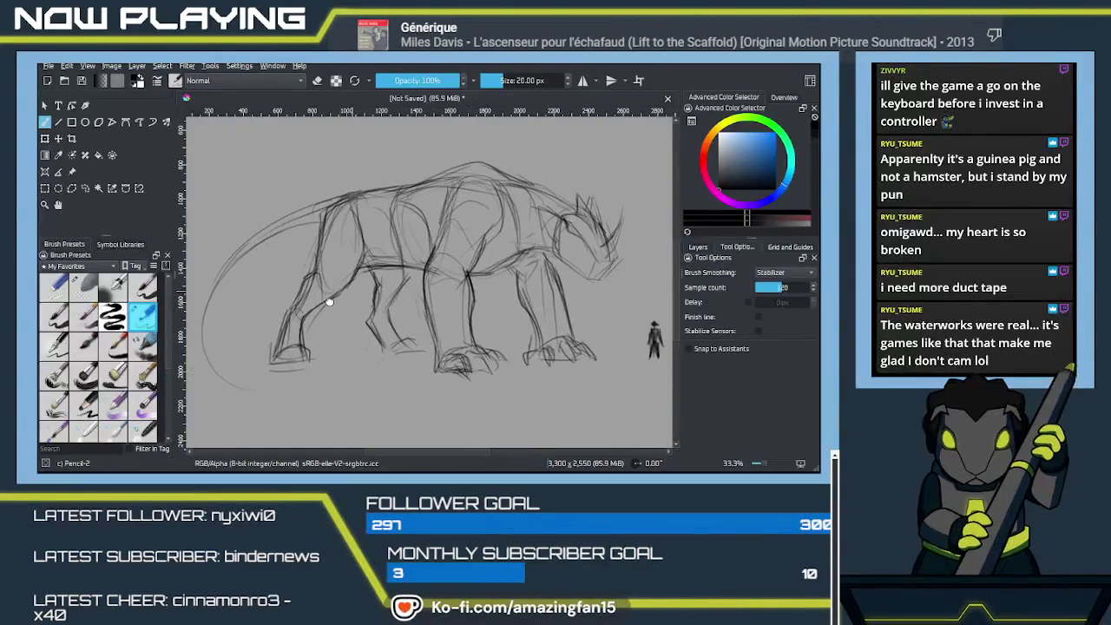
mouse_move(474, 278)
left_mouse_down()
mouse_move(506, 273)
mouse_move(352, 289)
left_mouse_up()
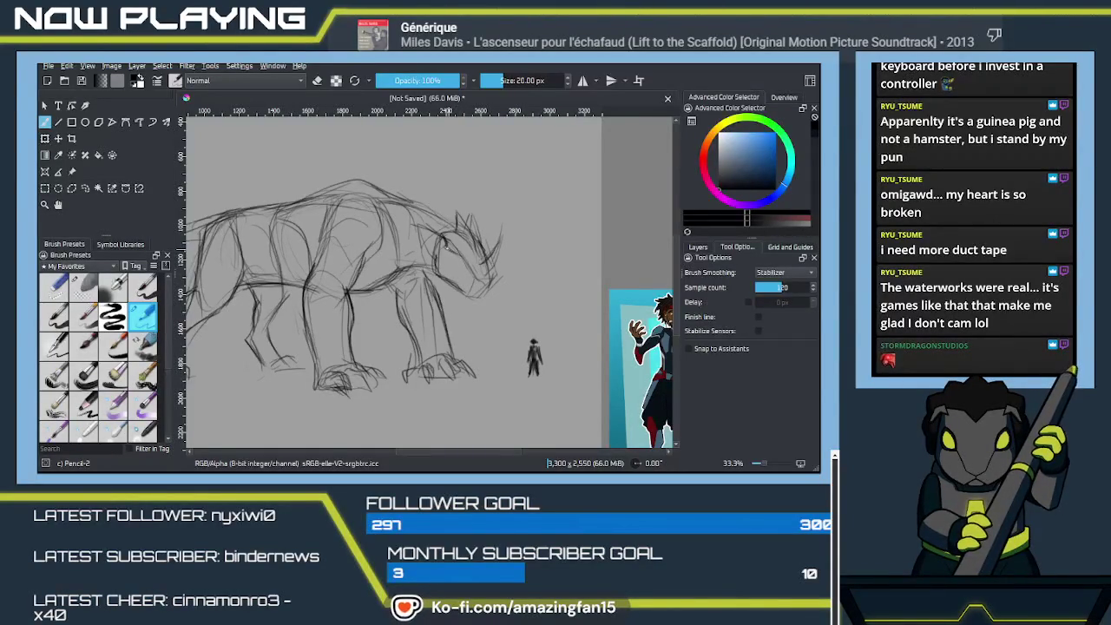
left_click_drag(457, 248, 448, 253)
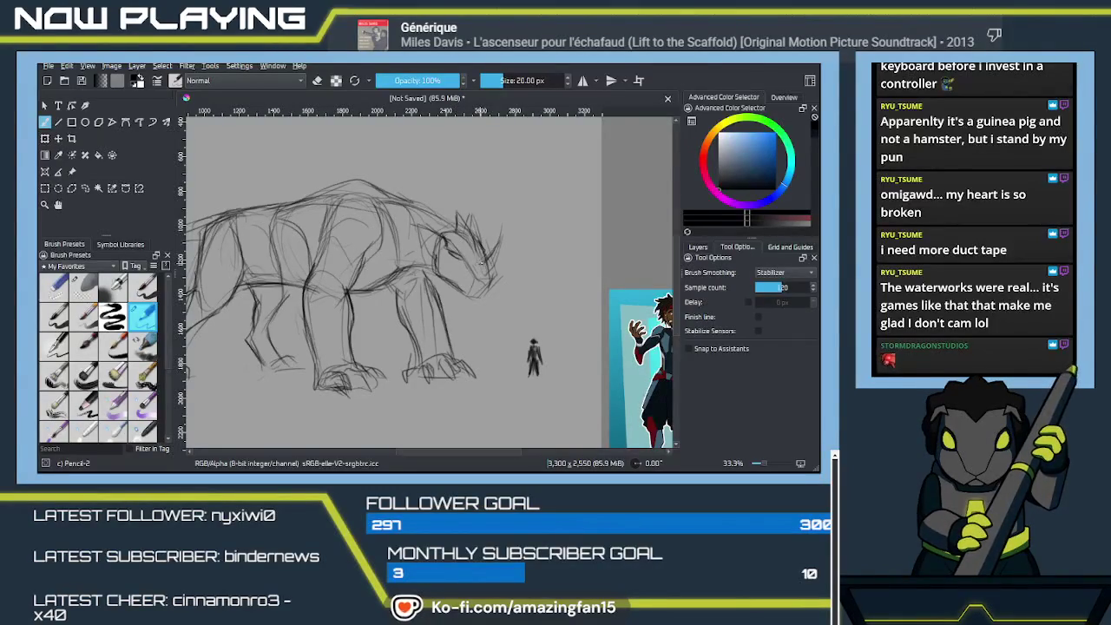
mouse_move(483, 293)
left_mouse_down()
mouse_move(505, 243)
mouse_move(389, 229)
left_mouse_up()
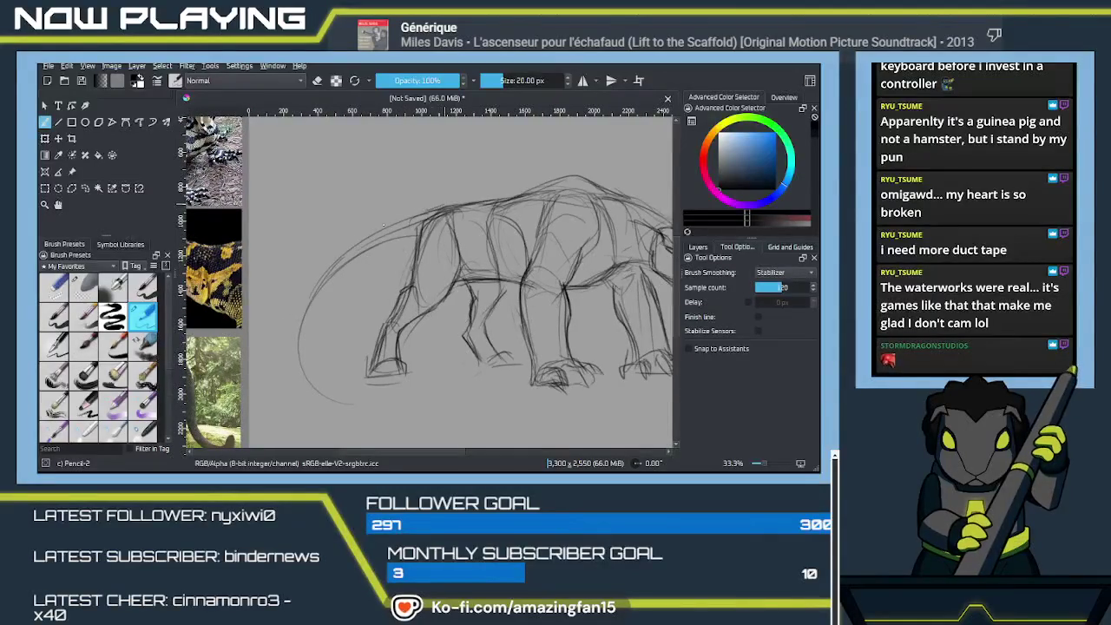
Draw the long tail curve from the back, removing the overlong lower stroke.
mouse_move(410, 219)
left_mouse_down()
mouse_move(314, 278)
mouse_move(308, 382)
left_mouse_up()
key("ctrl+z")
left_click_drag(343, 249, 313, 391)
left_click_drag(295, 335, 320, 405)
left_click_drag(326, 289, 305, 312)
mouse_move(383, 250)
left_mouse_down()
mouse_move(297, 319)
mouse_move(293, 356)
left_mouse_up()
mouse_move(292, 316)
left_mouse_down()
mouse_move(318, 384)
mouse_move(391, 406)
left_mouse_up()
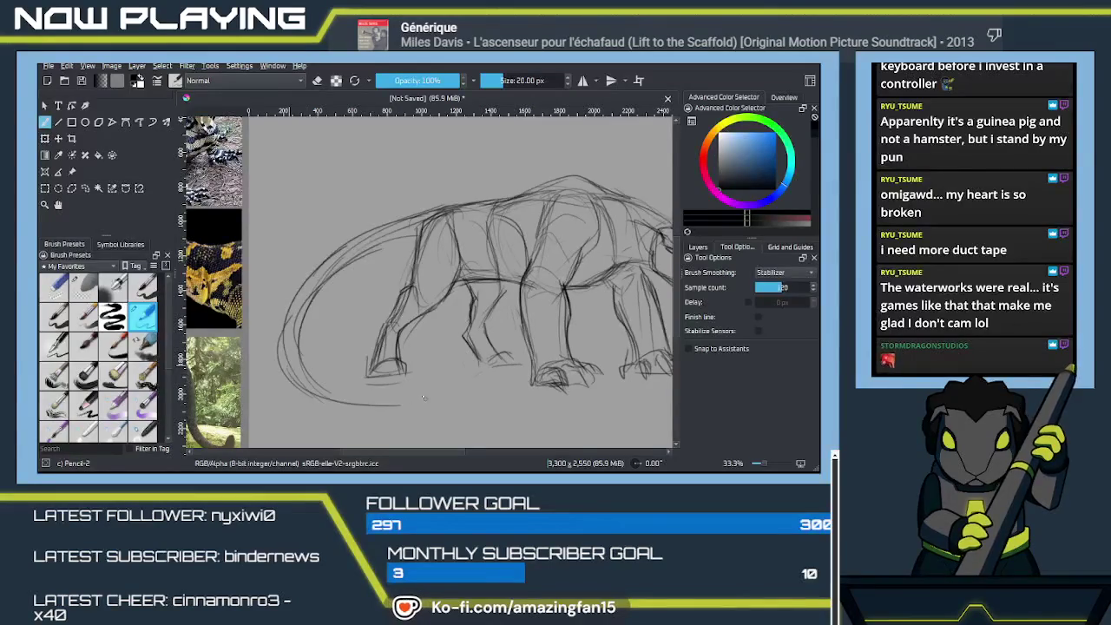
scroll(286, 361, "down", 2)
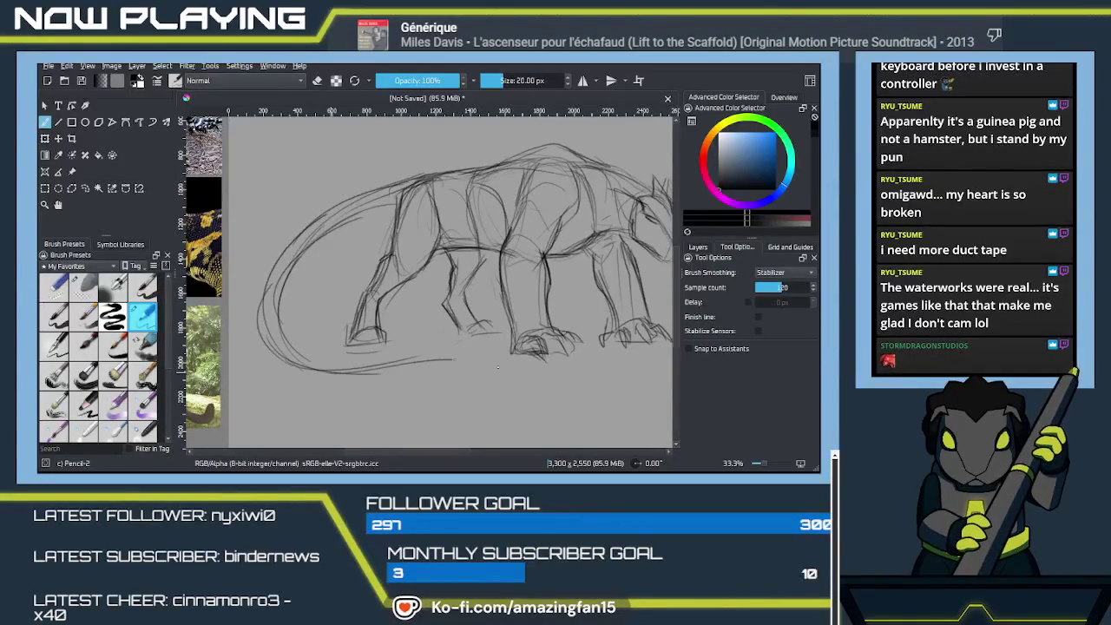
key("ctrl+z")
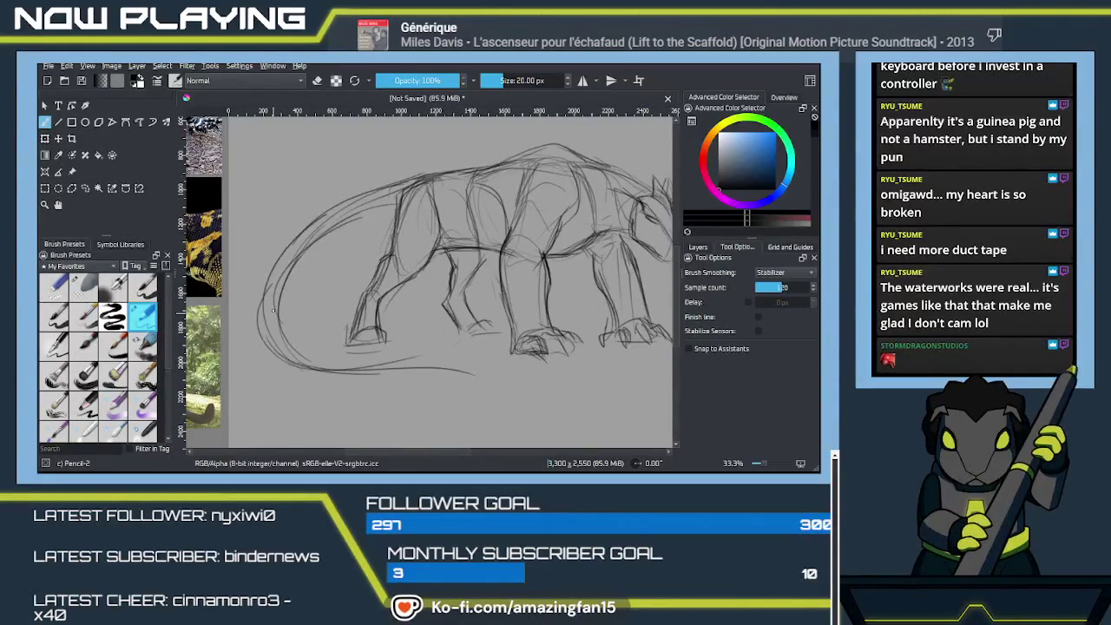
Sketch the tail's underside line, redoing it until it sits right.
mouse_move(286, 339)
left_mouse_down()
mouse_move(341, 362)
mouse_move(410, 360)
left_mouse_up()
left_click_drag(343, 358, 469, 366)
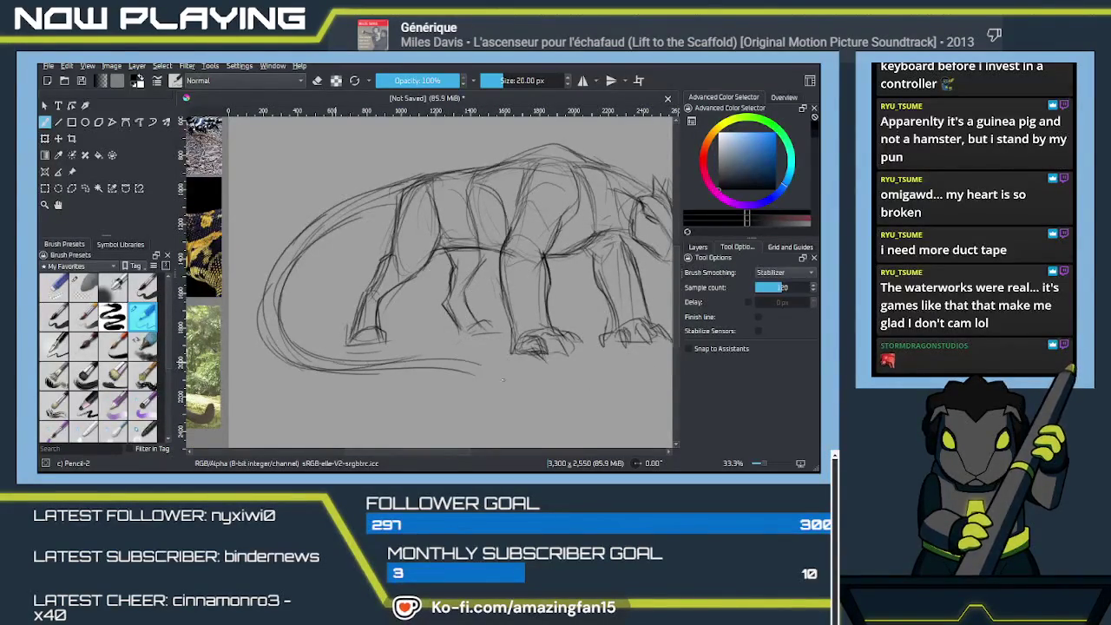
key("ctrl+z")
left_click_drag(339, 358, 485, 372)
left_click_drag(378, 356, 482, 373)
key("ctrl+z")
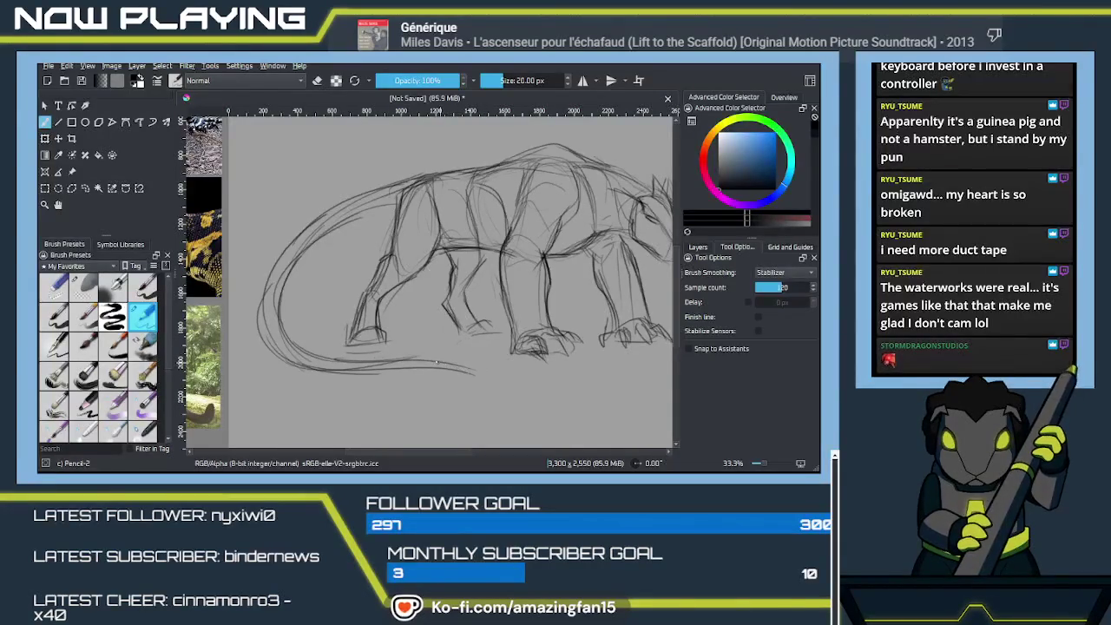
mouse_move(377, 357)
left_mouse_down()
mouse_move(490, 379)
mouse_move(374, 376)
left_mouse_up()
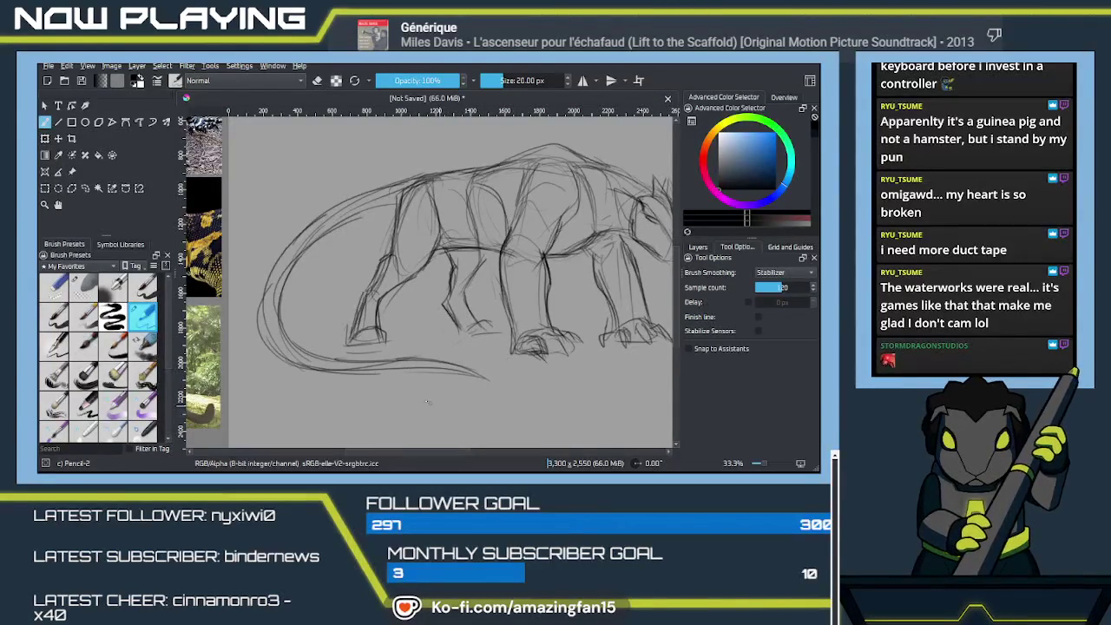
Darken the lower-left tail curve, rump, back and belly lines.
left_click_drag(265, 277, 290, 368)
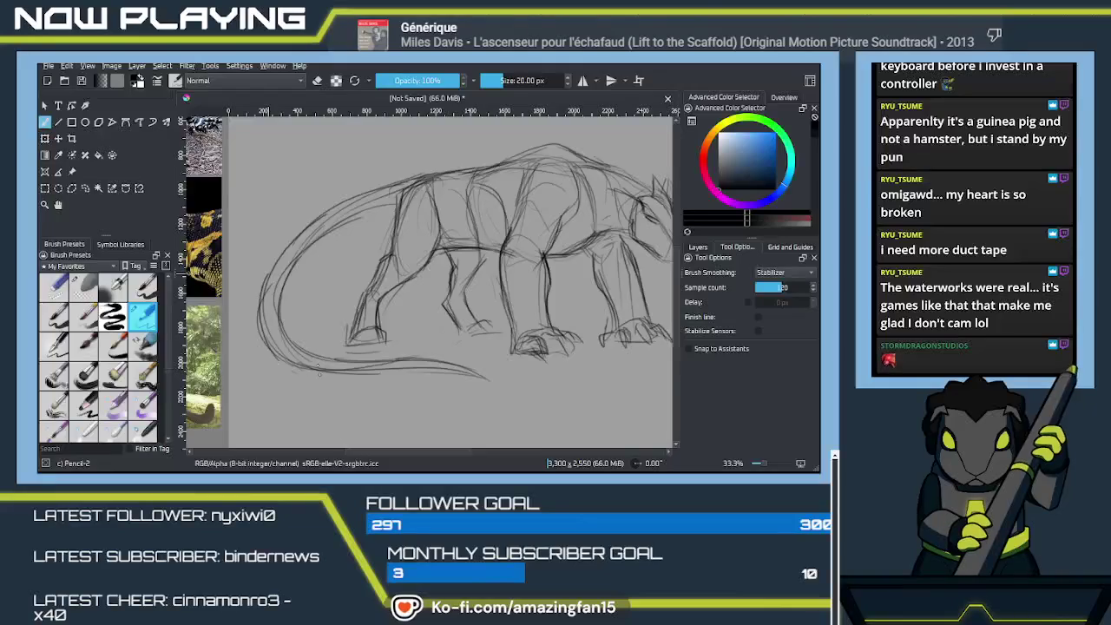
left_click_drag(263, 293, 309, 369)
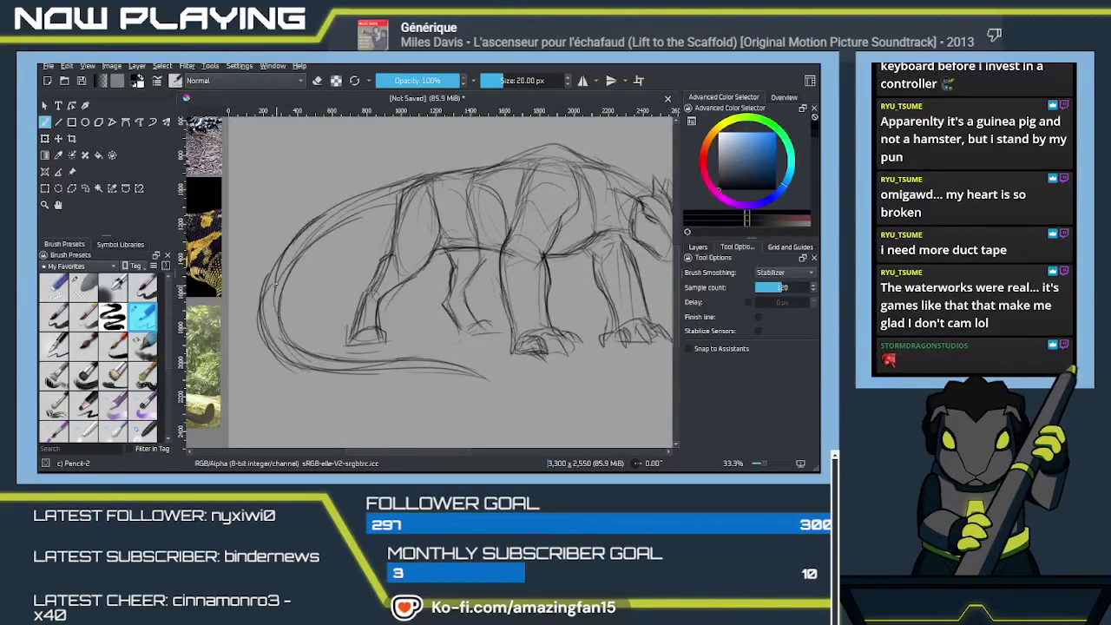
left_click_drag(297, 229, 270, 318)
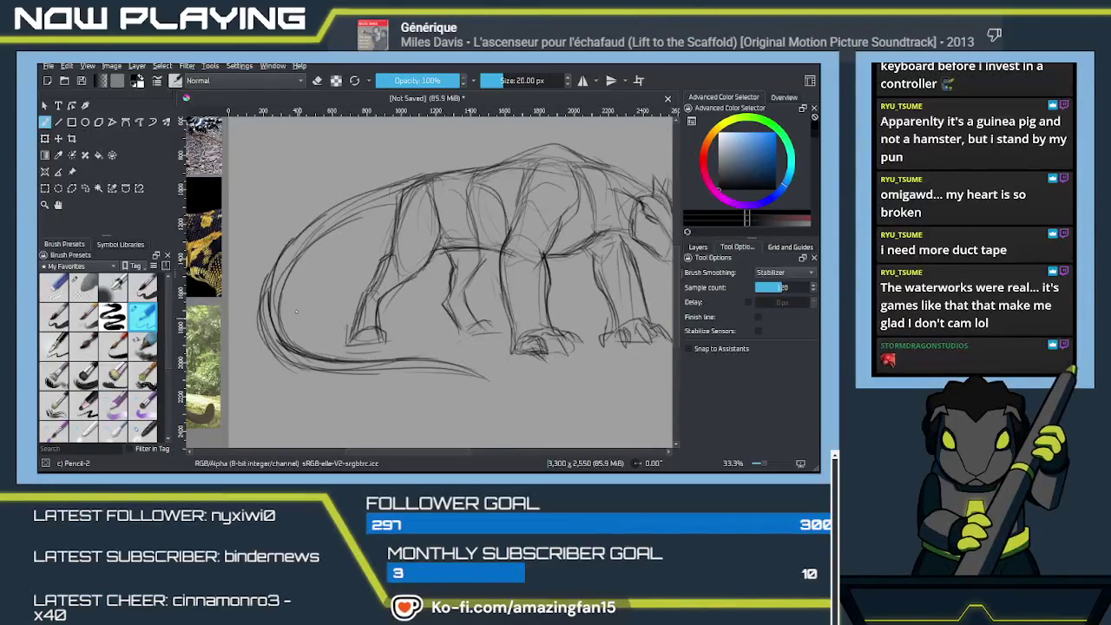
mouse_move(337, 207)
left_mouse_down()
mouse_move(280, 259)
mouse_move(389, 185)
mouse_move(372, 210)
left_mouse_up()
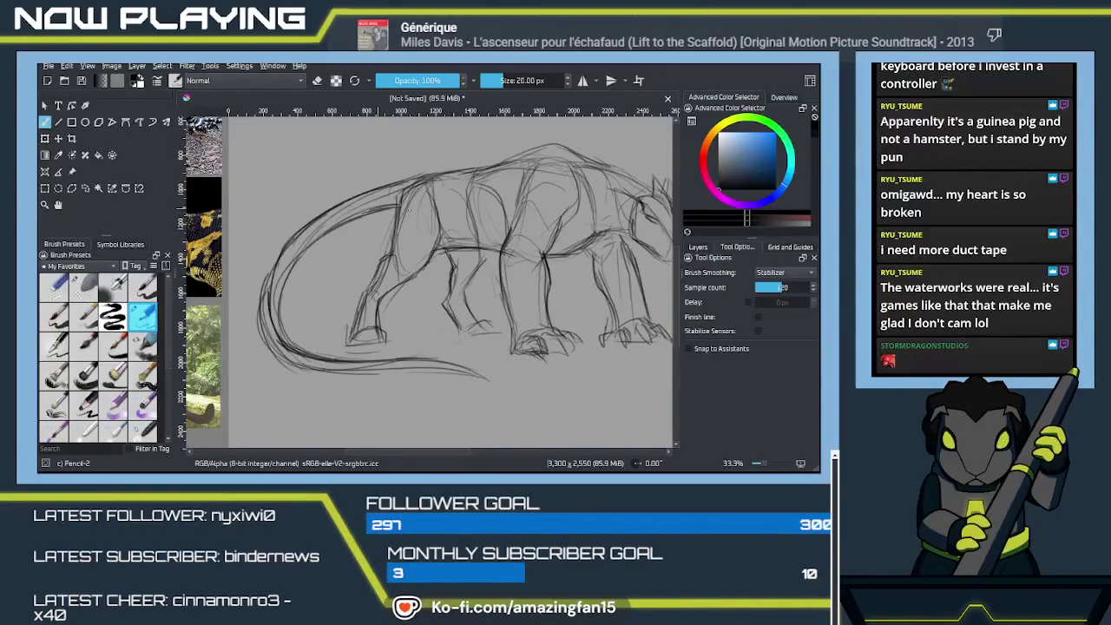
left_click_drag(276, 259, 275, 352)
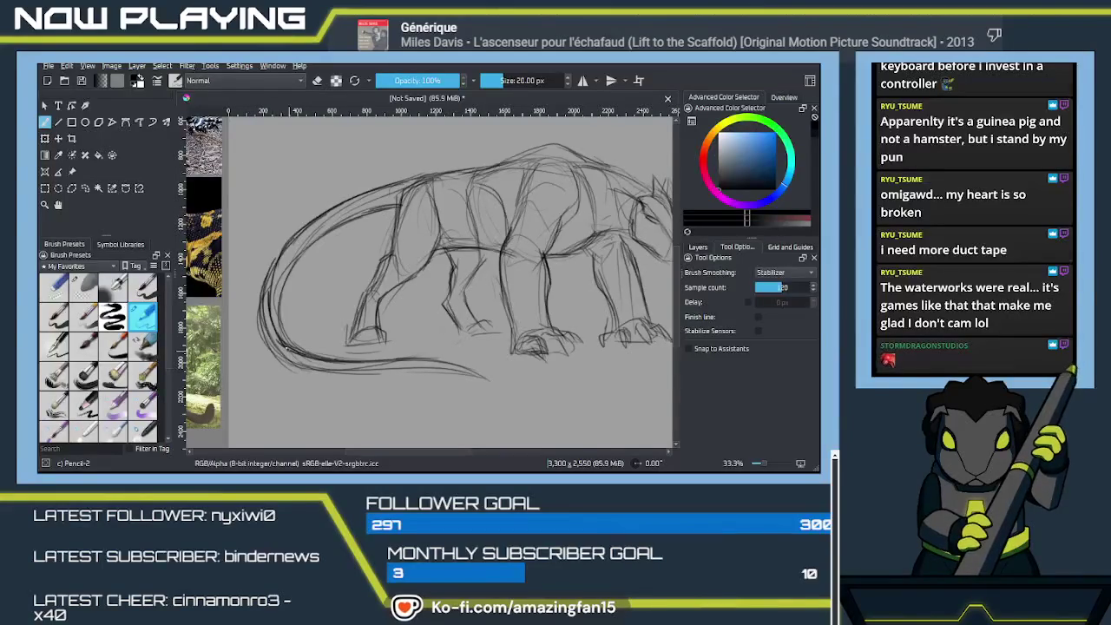
left_click_drag(264, 294, 286, 360)
left_click_drag(263, 320, 285, 358)
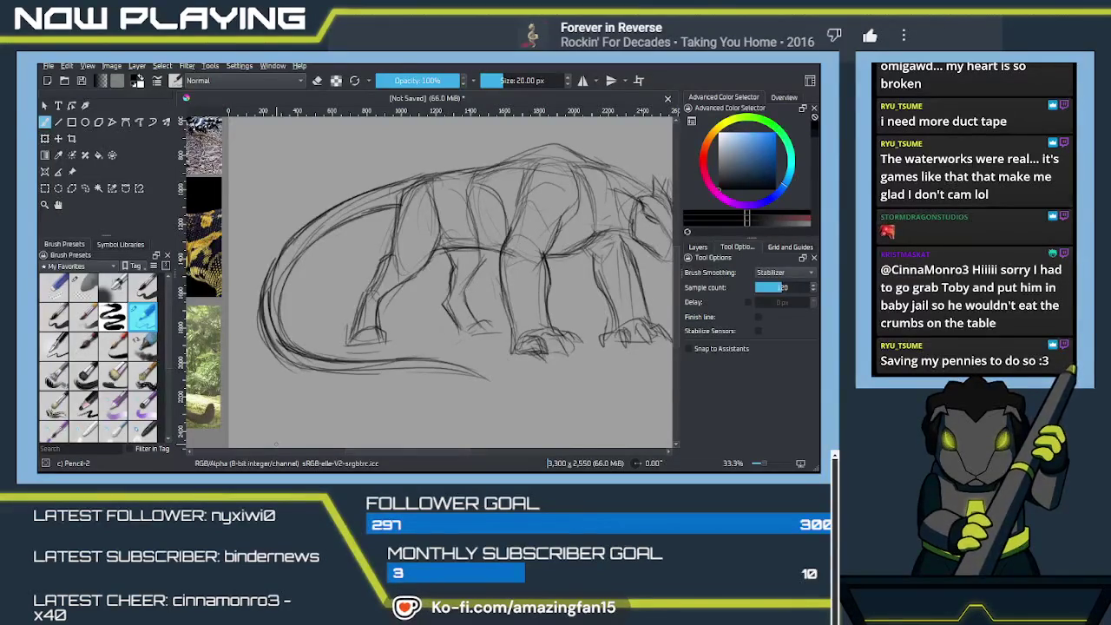
left_click_drag(420, 316, 408, 391)
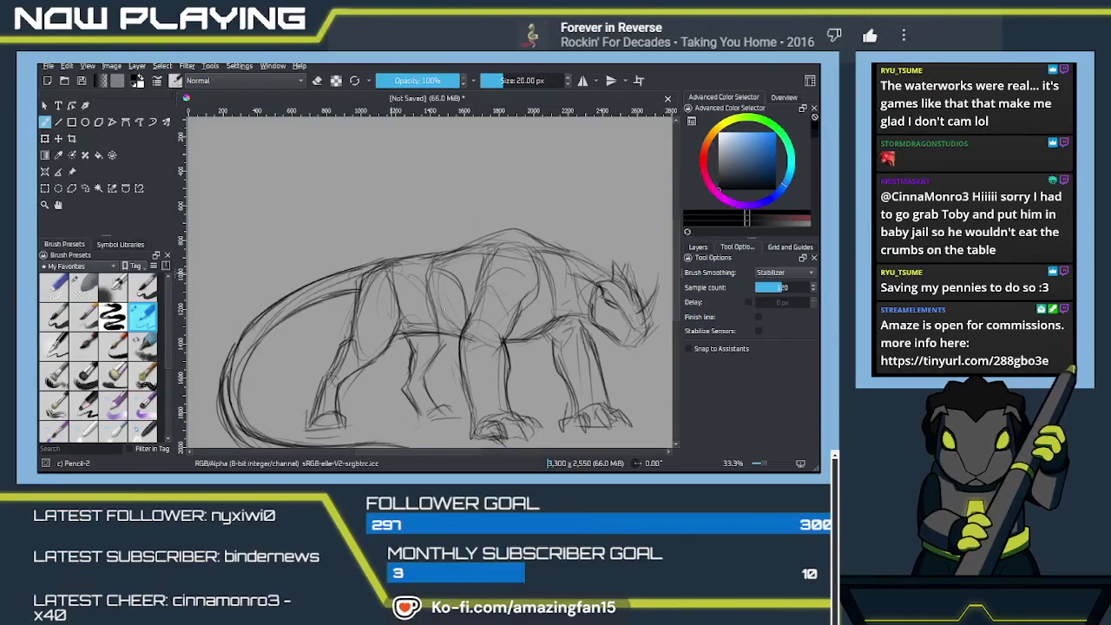
Scroll the canvas until the lizard and panther reference photos sit beside the sketch.
scroll(417, 310, "left", 3)
scroll(421, 311, "left", 3)
scroll(426, 312, "left", 3)
scroll(432, 316, "up", 1)
scroll(443, 321, "up", 1)
scroll(470, 333, "right", 1)
scroll(470, 333, "down", 3)
scroll(399, 390, "right", 1)
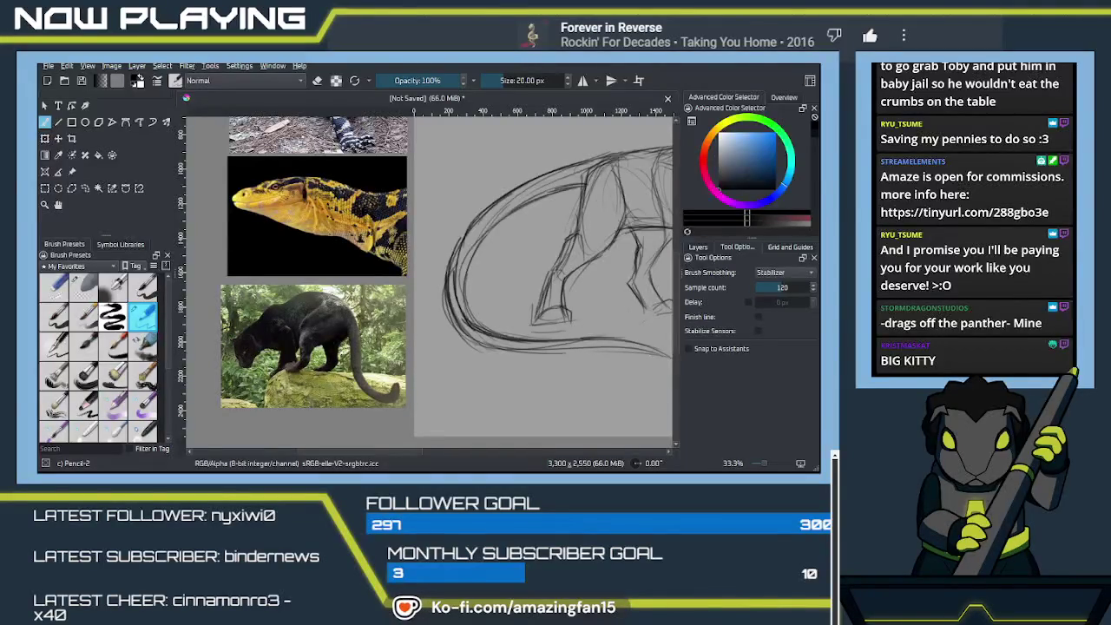
left_click(73, 172)
Paste the cat photo as a reference image and place it above the creature sketch.
scroll(499, 356, "down", 2)
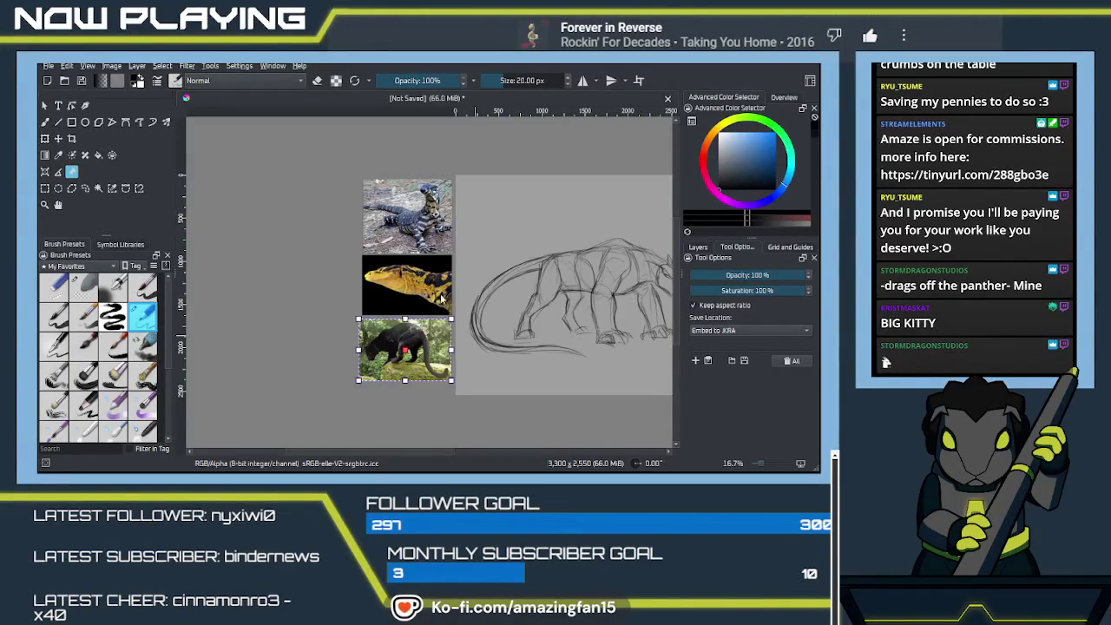
left_click(508, 300)
key("ctrl+v")
mouse_move(490, 205)
left_mouse_down()
mouse_move(395, 276)
mouse_move(416, 244)
left_mouse_up()
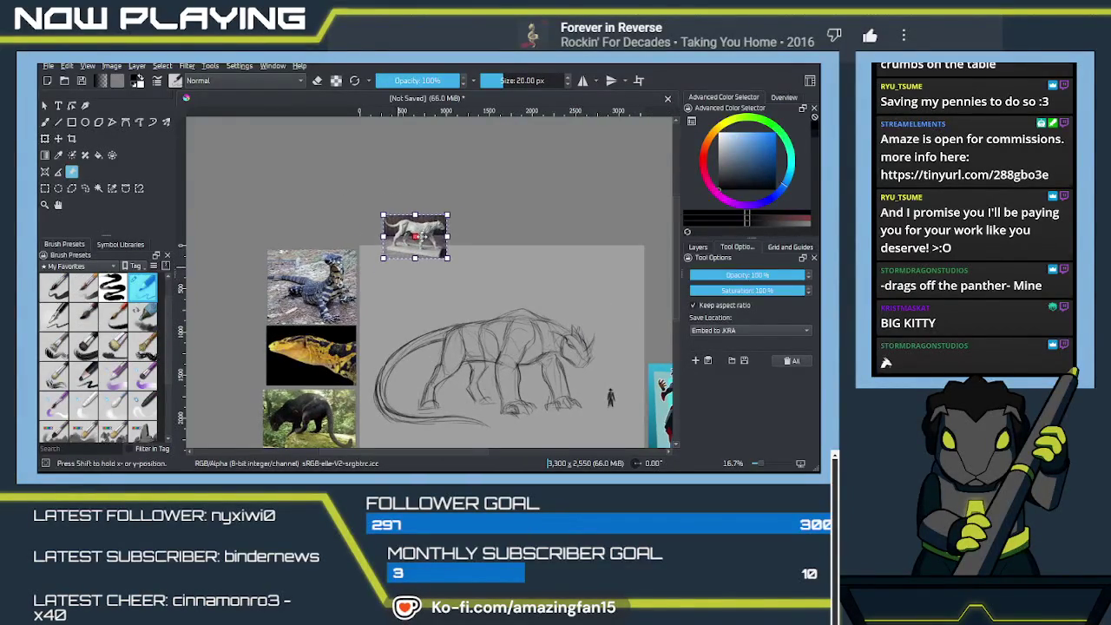
scroll(509, 336, "up", 3)
left_click_drag(462, 332, 467, 326)
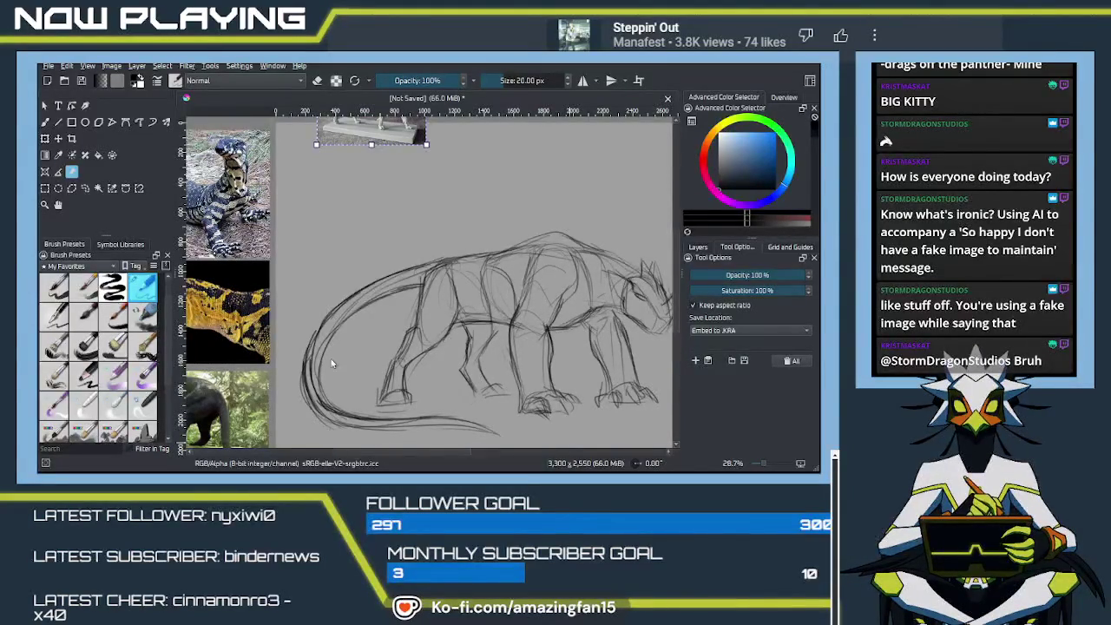
Pan and zoom from 26.8% to 43.5% onto the creature's head and forelegs.
scroll(441, 262, "down", 1, "ctrl")
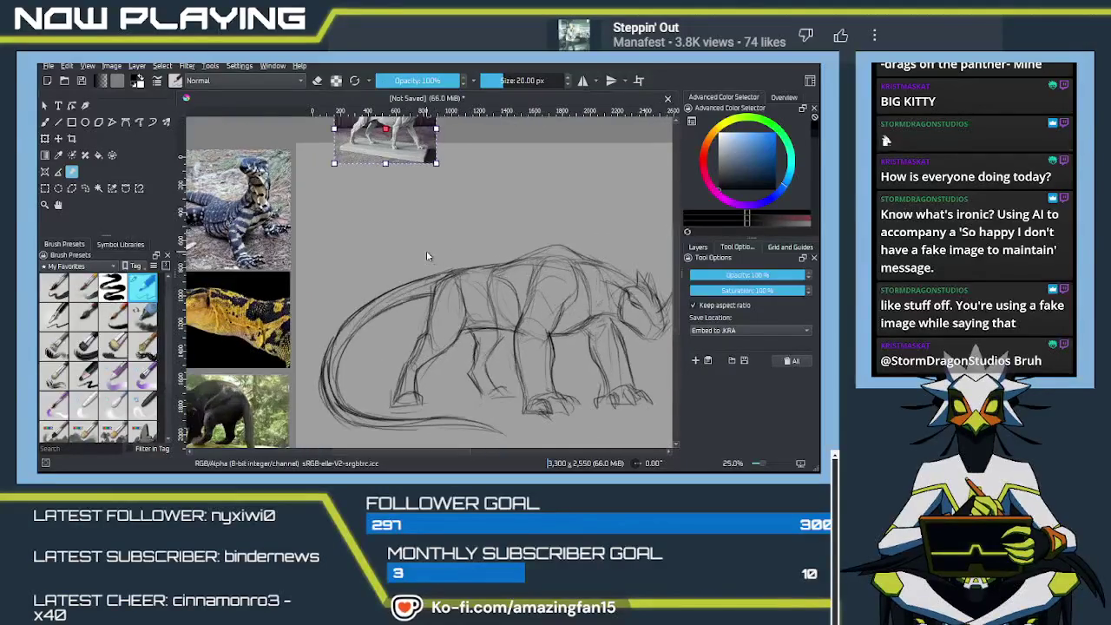
left_click_drag(441, 262, 393, 231)
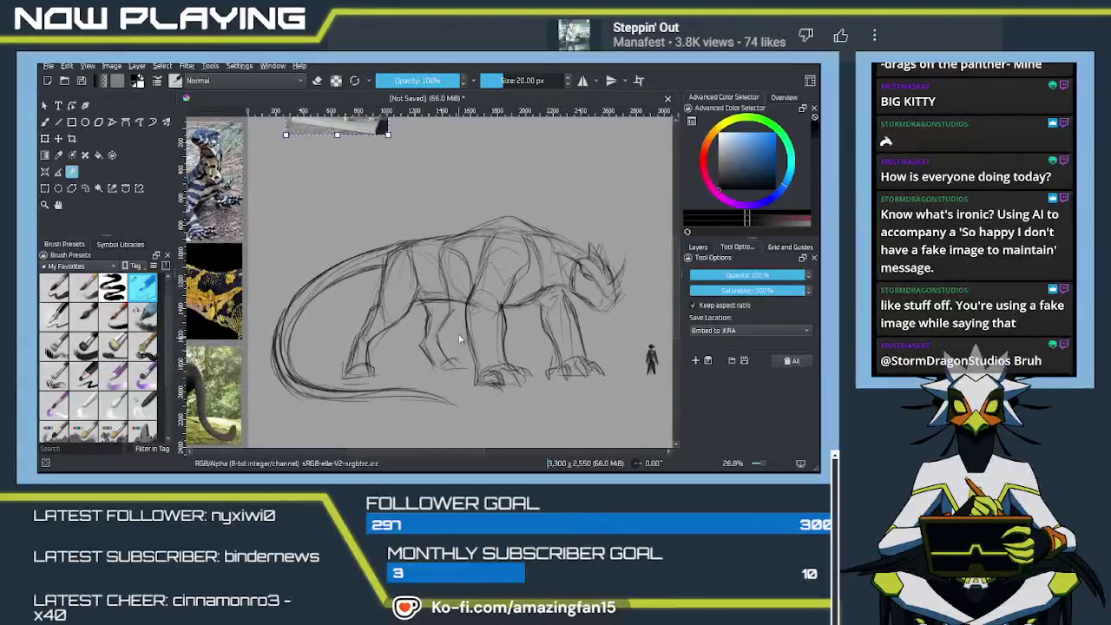
mouse_move(515, 308)
left_mouse_down()
mouse_move(531, 290)
mouse_move(479, 292)
mouse_move(509, 312)
mouse_move(319, 299)
left_mouse_up()
mouse_move(532, 317)
left_mouse_down()
mouse_move(532, 269)
mouse_move(511, 291)
left_mouse_up()
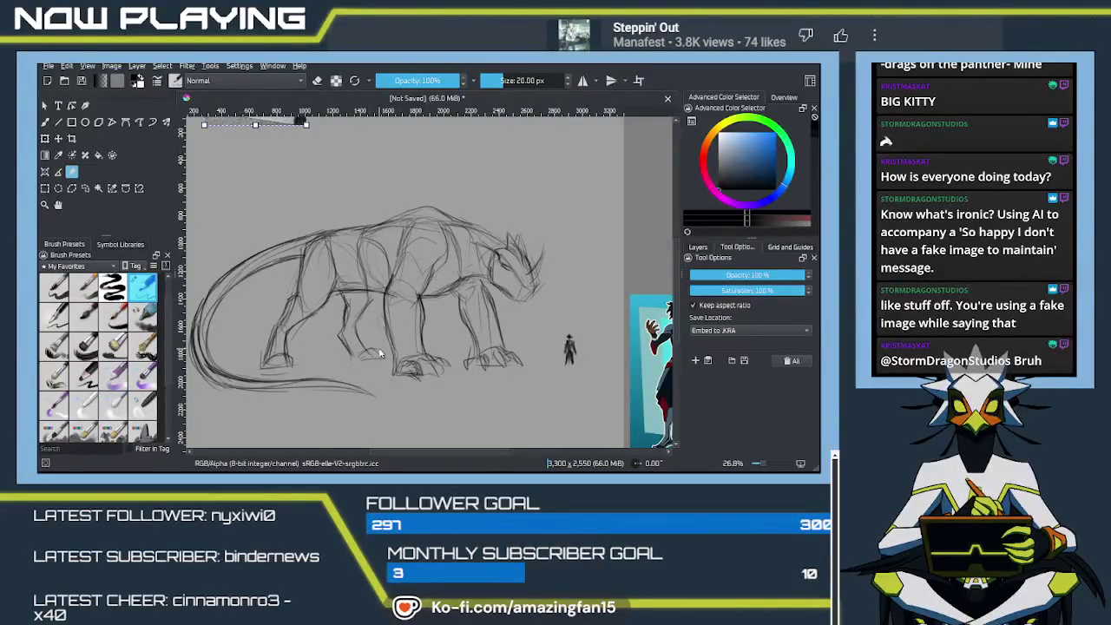
scroll(499, 348, "up", 1)
scroll(500, 347, "up", 1)
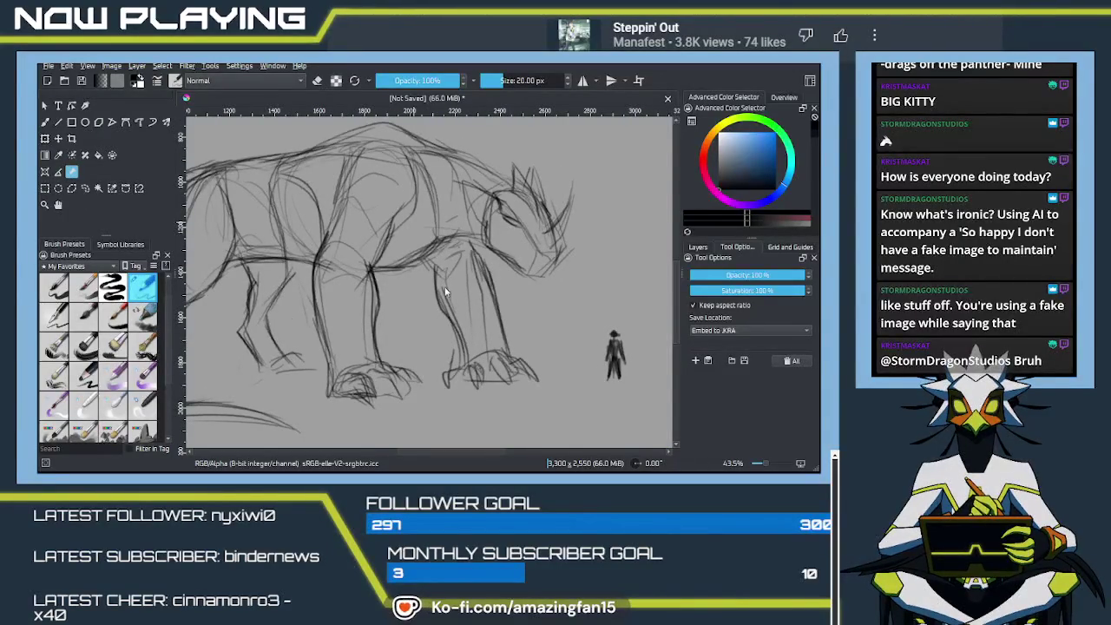
key("e")
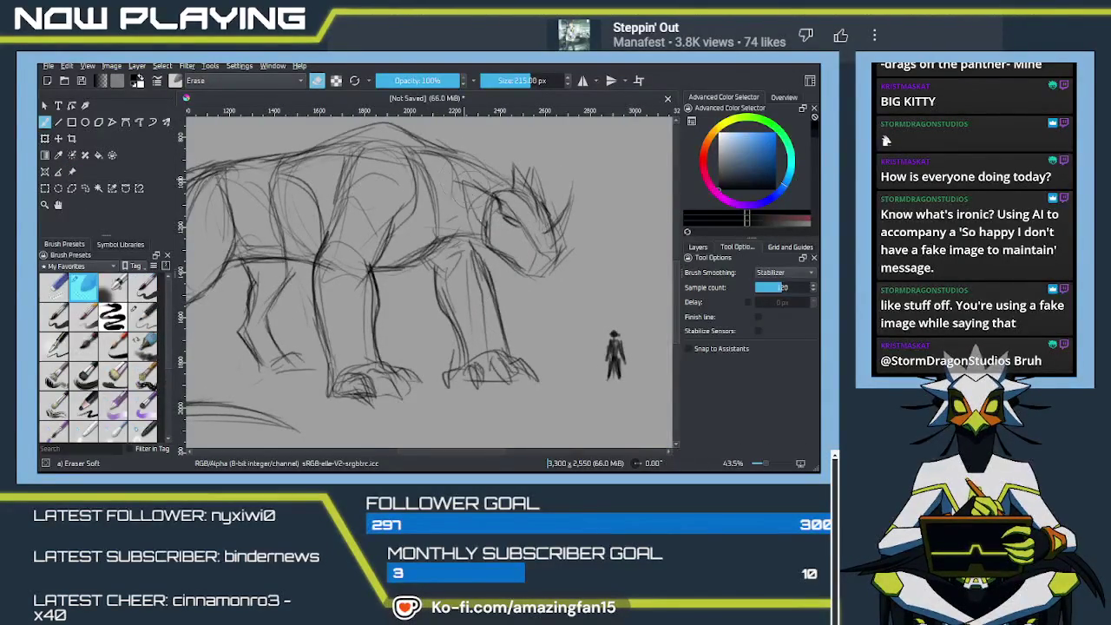
Erase rough lines around the head and front paw, then redraw the paw in pencil.
mouse_move(517, 197)
left_mouse_down()
mouse_move(530, 169)
mouse_move(496, 224)
mouse_move(531, 277)
mouse_move(532, 197)
mouse_move(488, 286)
left_mouse_up()
left_click_drag(560, 213, 572, 187)
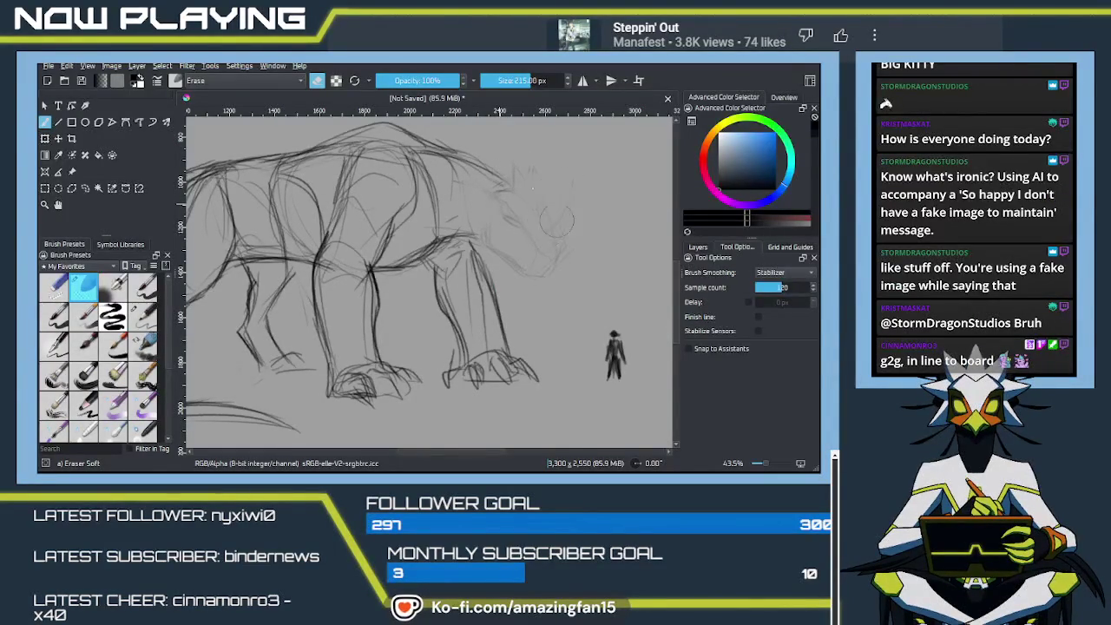
left_click_drag(481, 391, 459, 388)
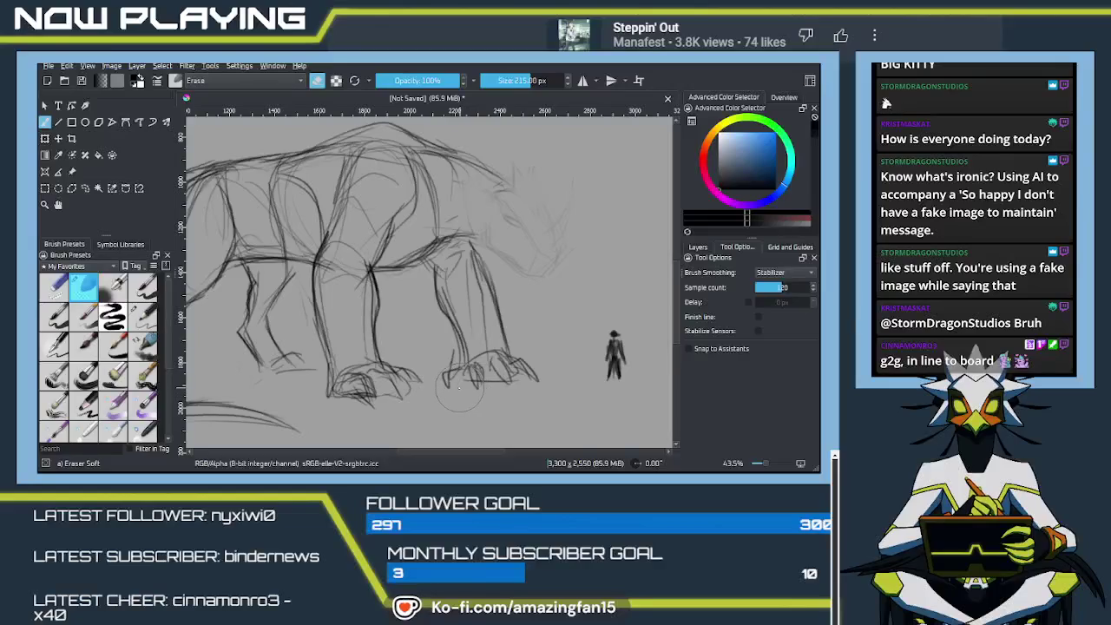
key("slash")
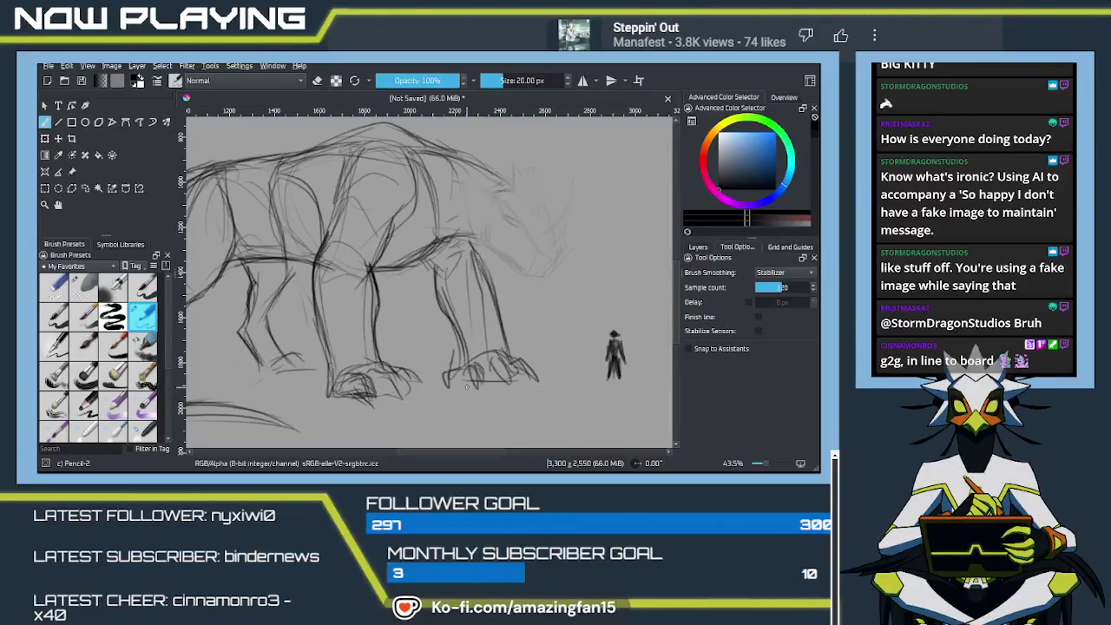
left_click_drag(467, 388, 464, 370)
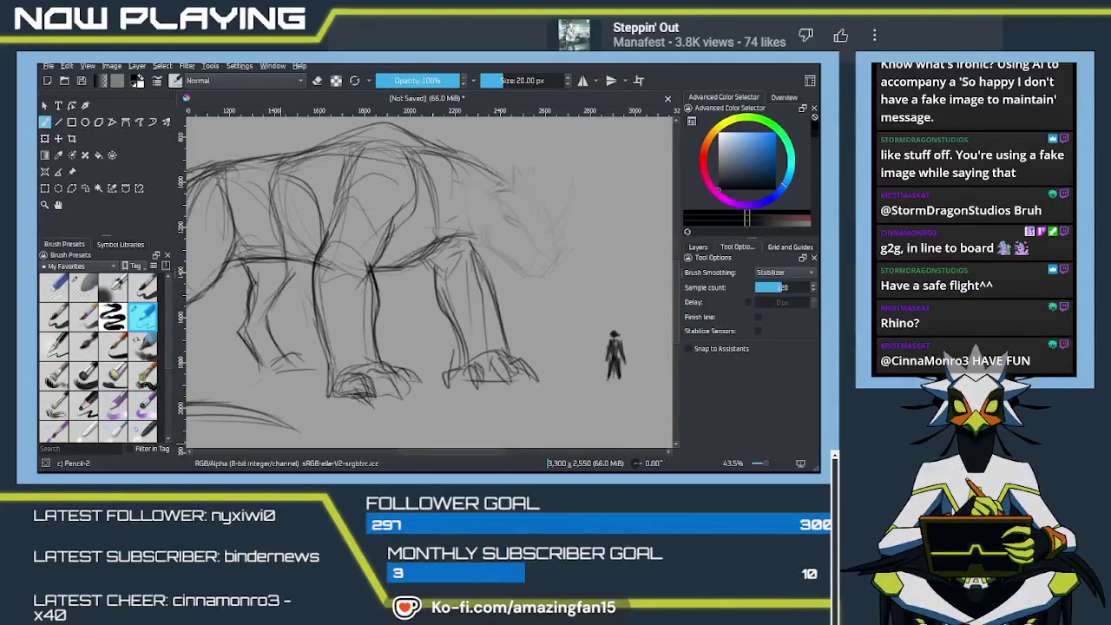
key("Return")
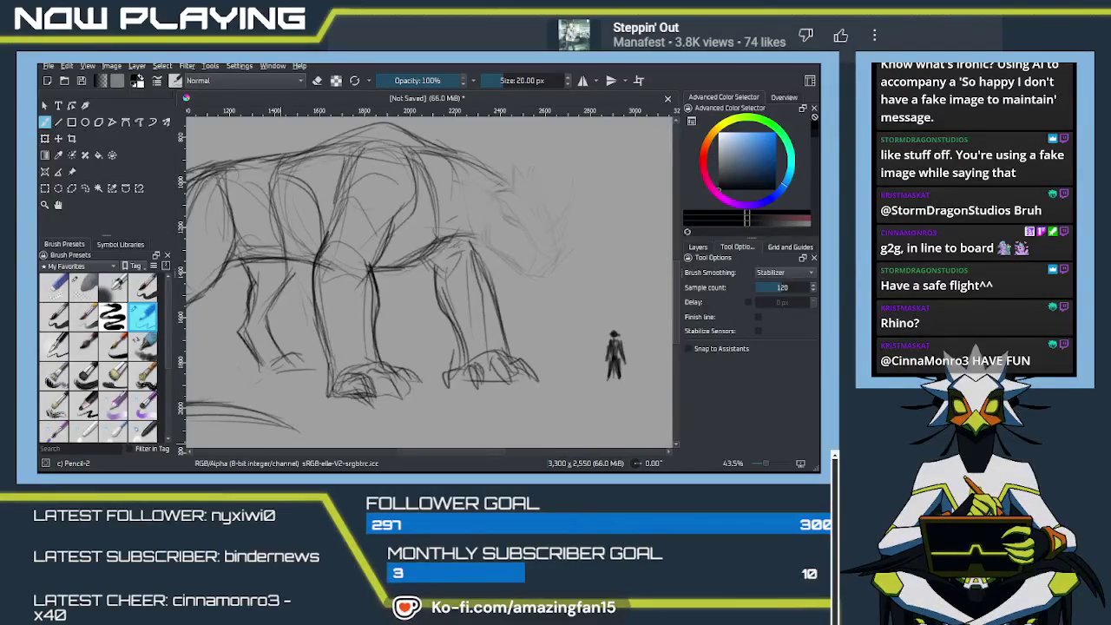
scroll(383, 309, "down", 2)
Zoom out to check the reference images, then zoom back in on the creature.
scroll(383, 309, "down", 3)
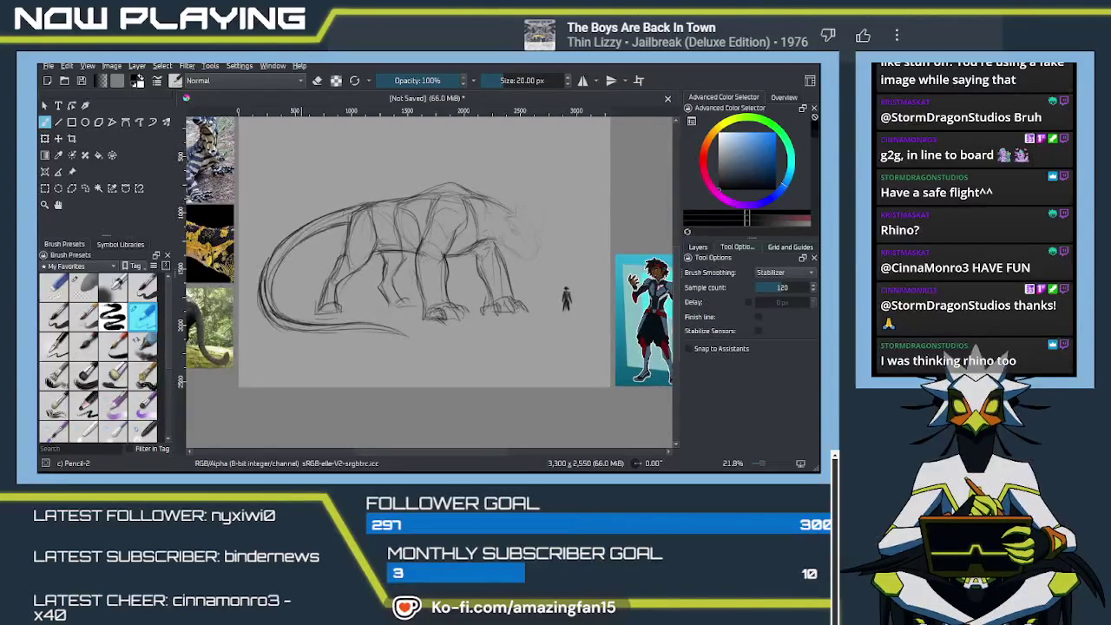
key("alt+Tab")
scroll(454, 269, "up", 1)
scroll(453, 269, "up", 1)
scroll(454, 269, "up", 1)
scroll(453, 269, "up", 1)
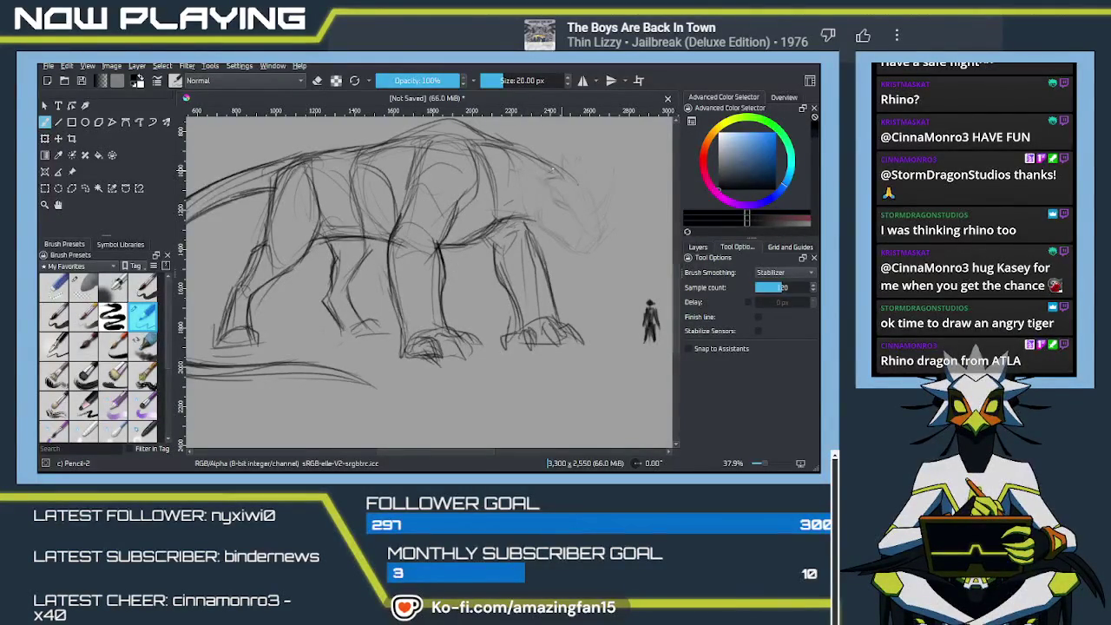
Darken the back and head outline, then add a head stroke and the jaw line.
left_click_drag(521, 154, 575, 181)
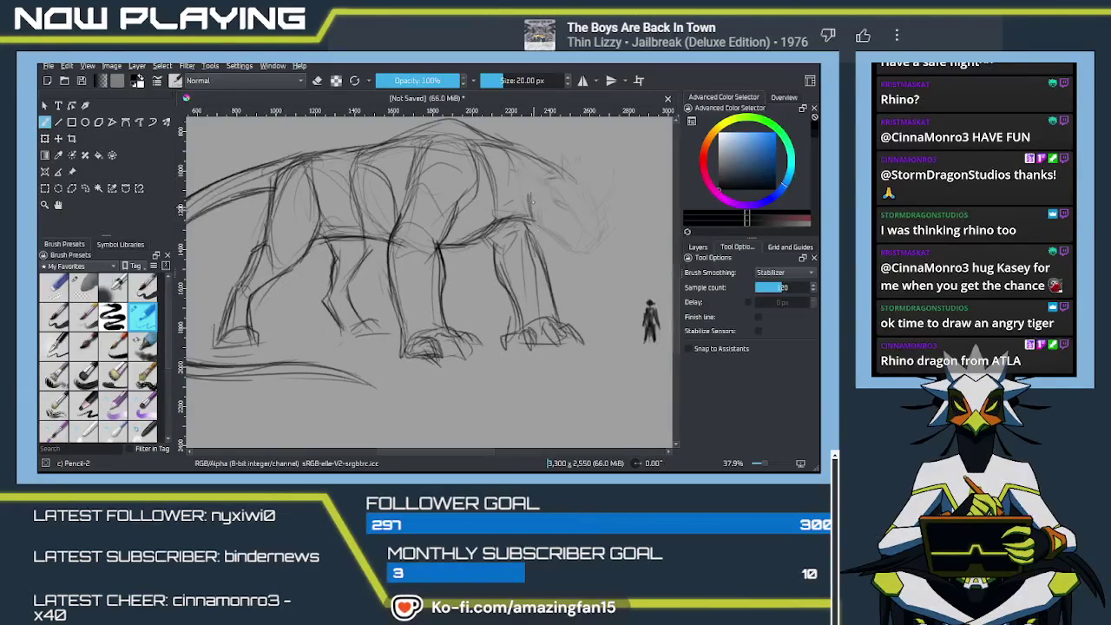
left_click_drag(542, 238, 522, 270)
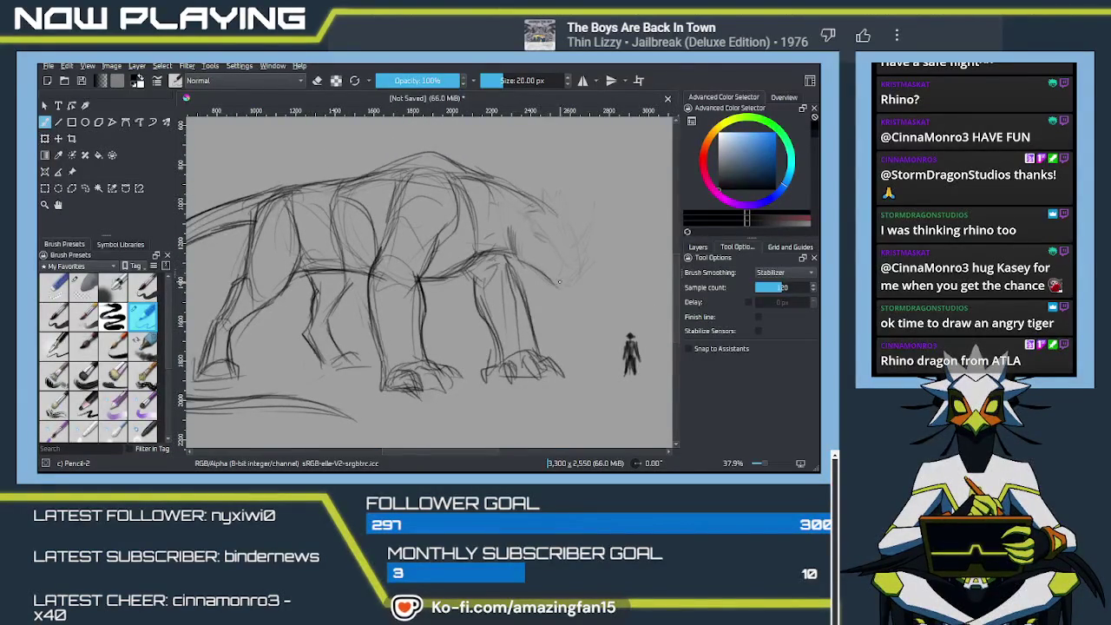
left_click_drag(526, 195, 550, 208)
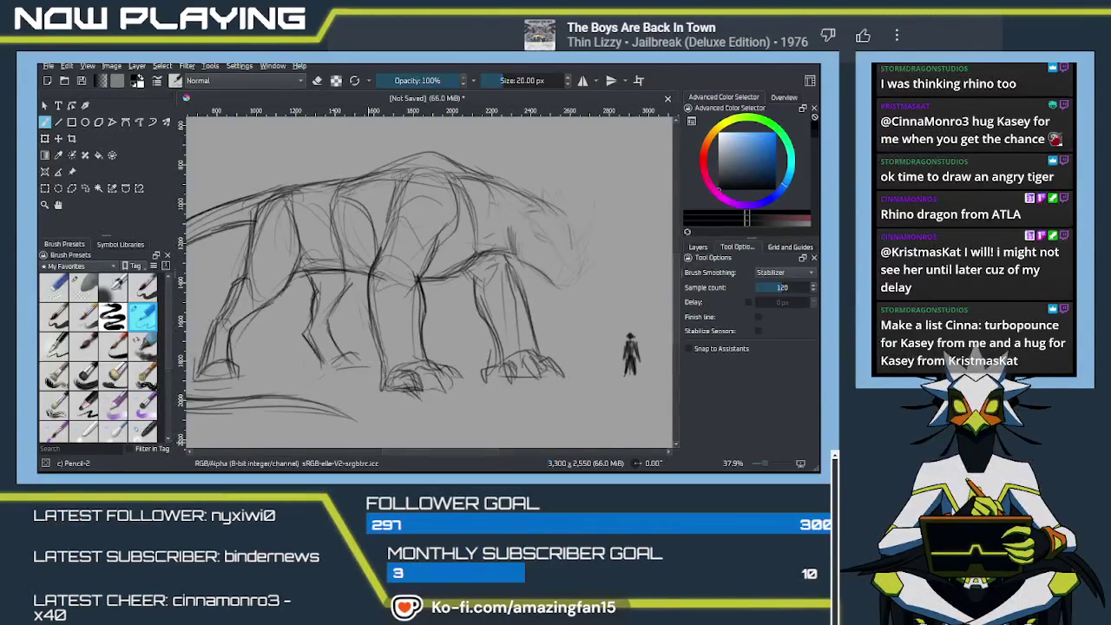
left_click_drag(562, 257, 596, 277)
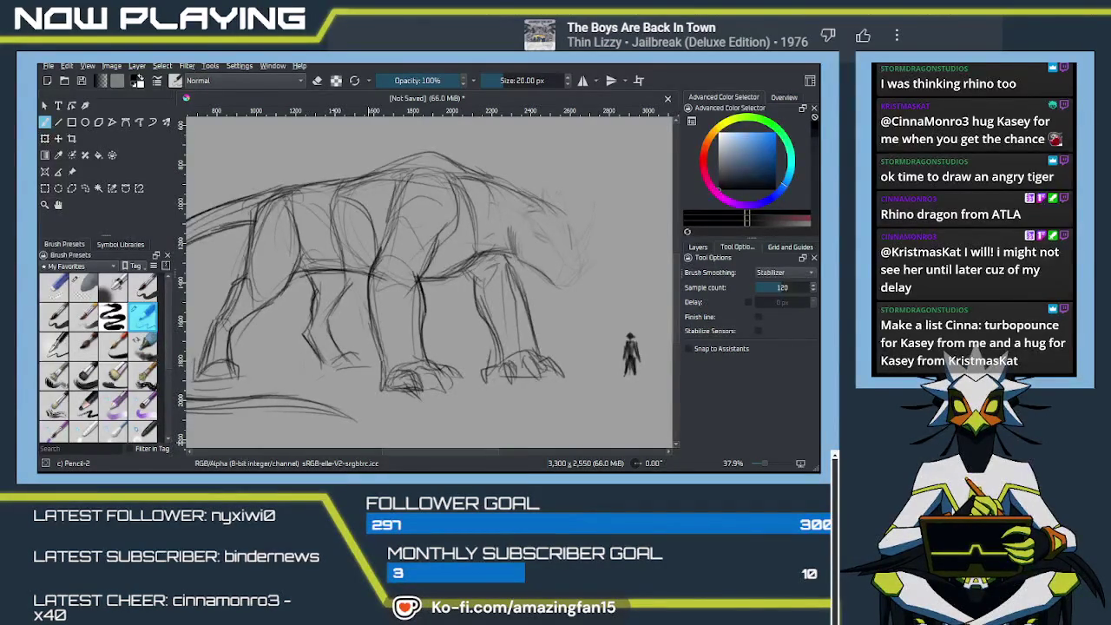
key("alt+Tab")
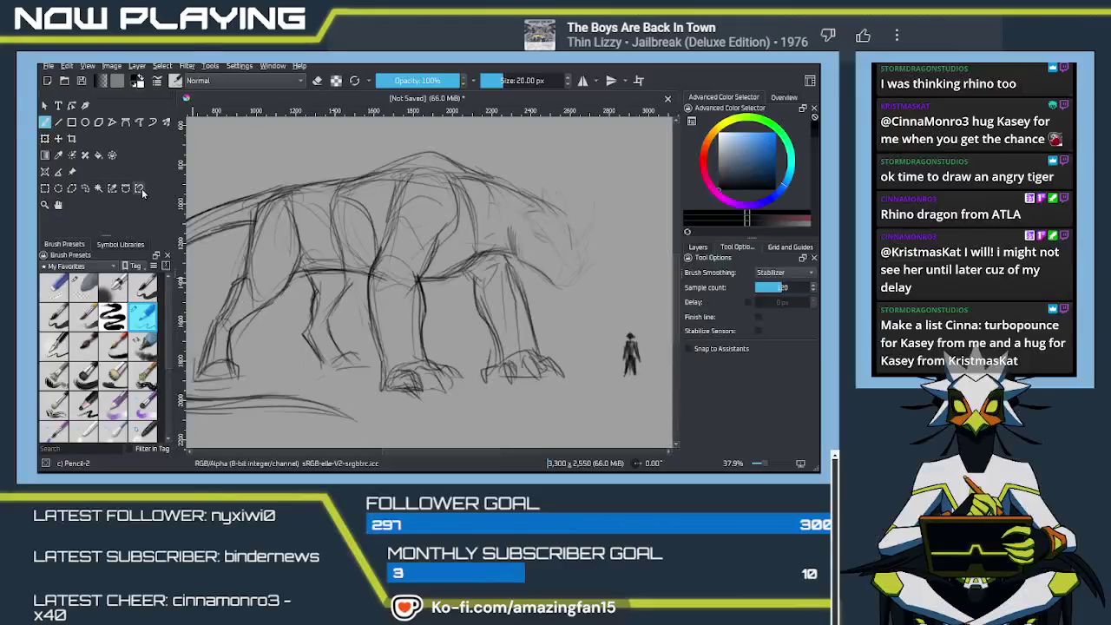
Zoom out with the Reference Images tool active and paste a new reference image.
left_click(73, 172)
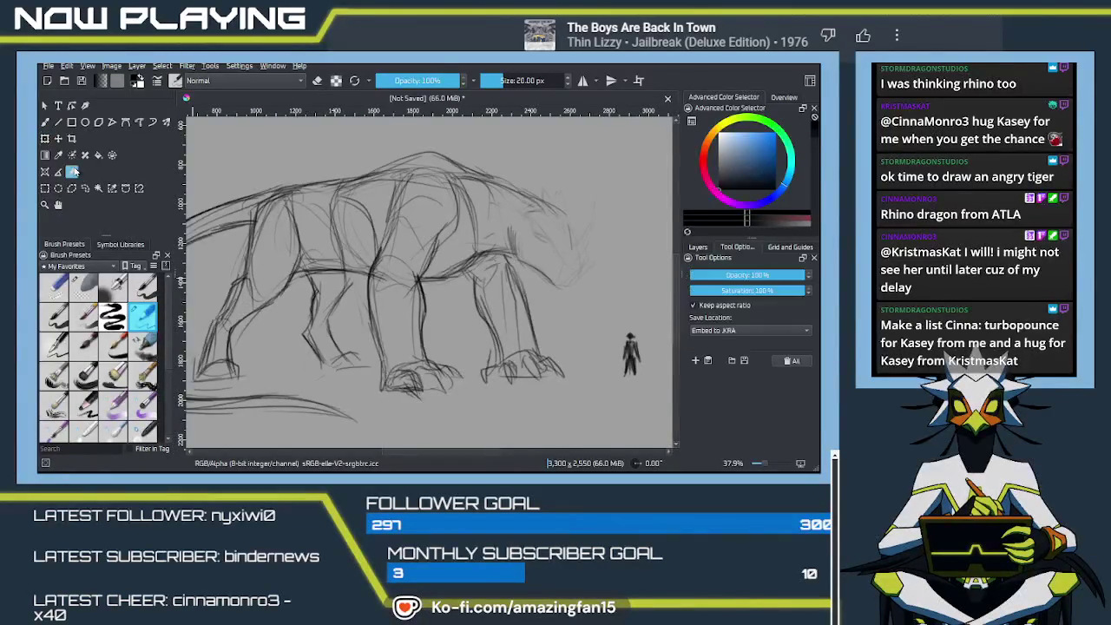
scroll(375, 205, "down", 1)
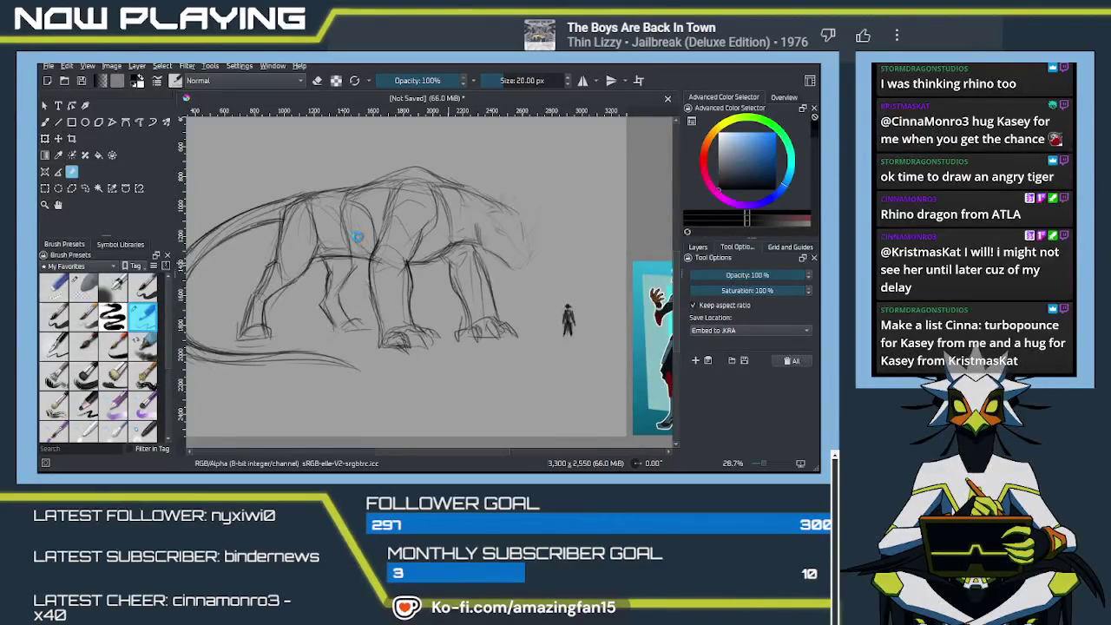
key("slash")
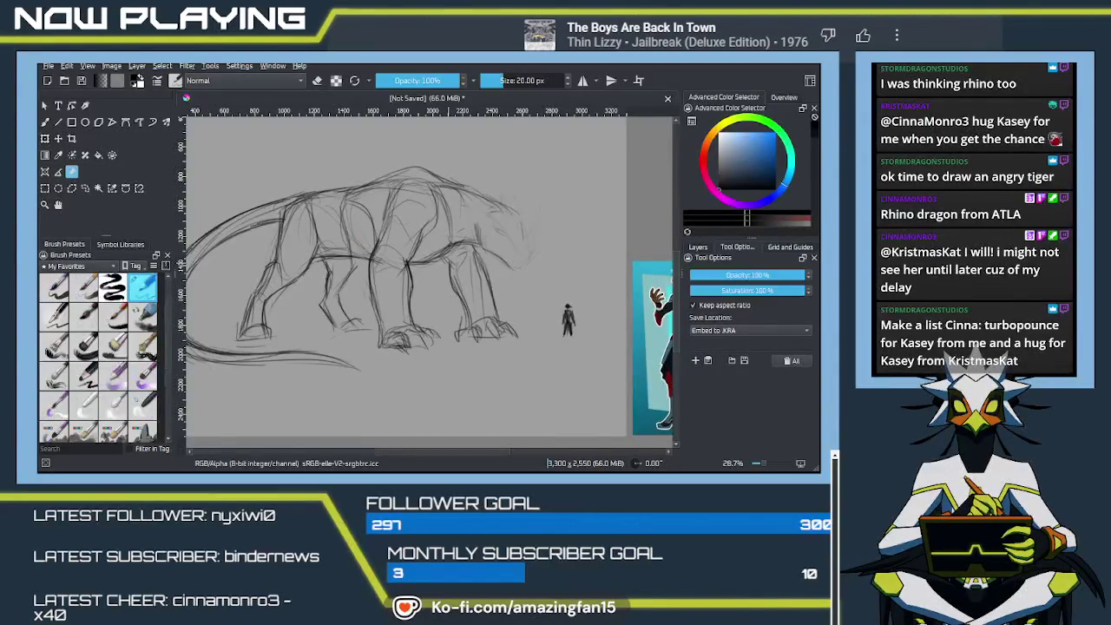
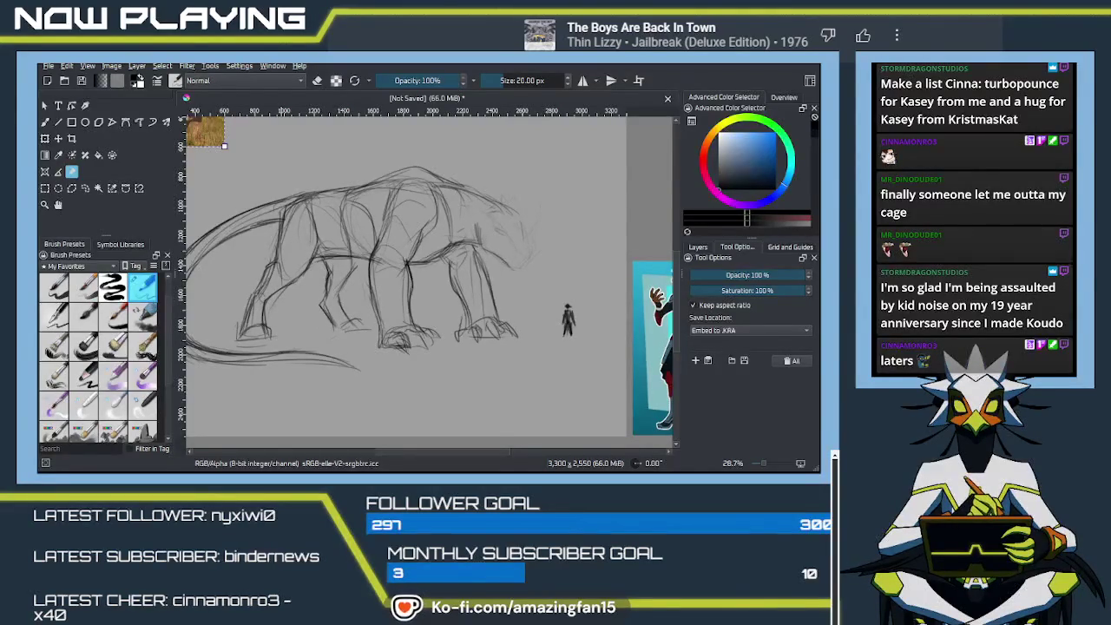
Move the rhino reference photo above the creature's head and zoom in on it.
key("alt+Tab")
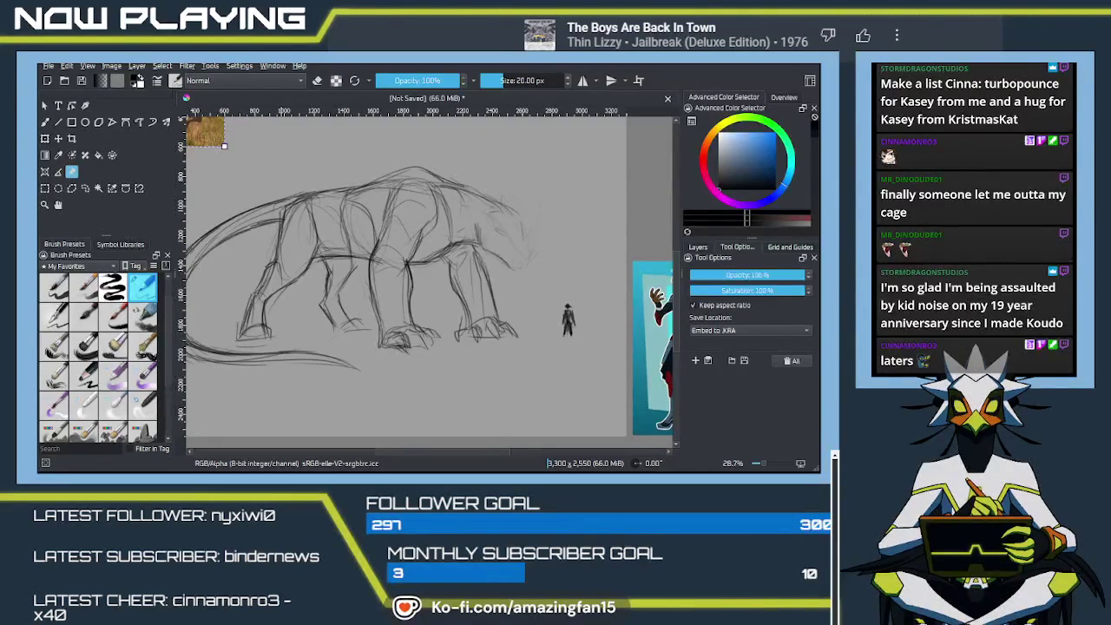
left_click_drag(314, 261, 394, 340)
mouse_move(275, 201)
left_mouse_down()
mouse_move(374, 262)
mouse_move(442, 251)
mouse_move(333, 268)
mouse_move(458, 230)
left_mouse_up()
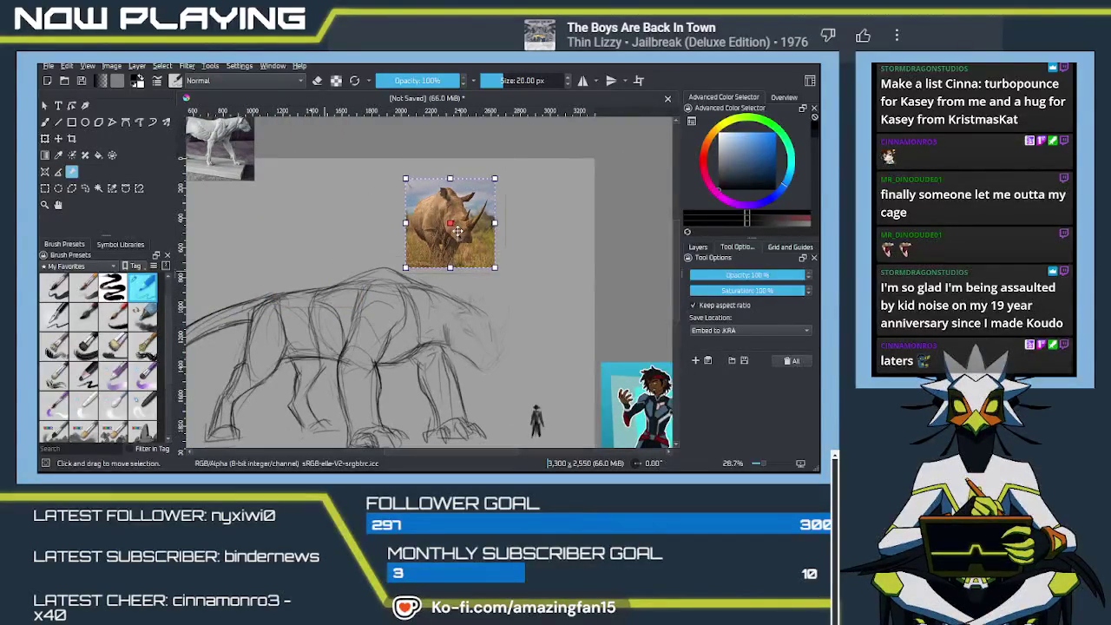
scroll(458, 230, "up", 1)
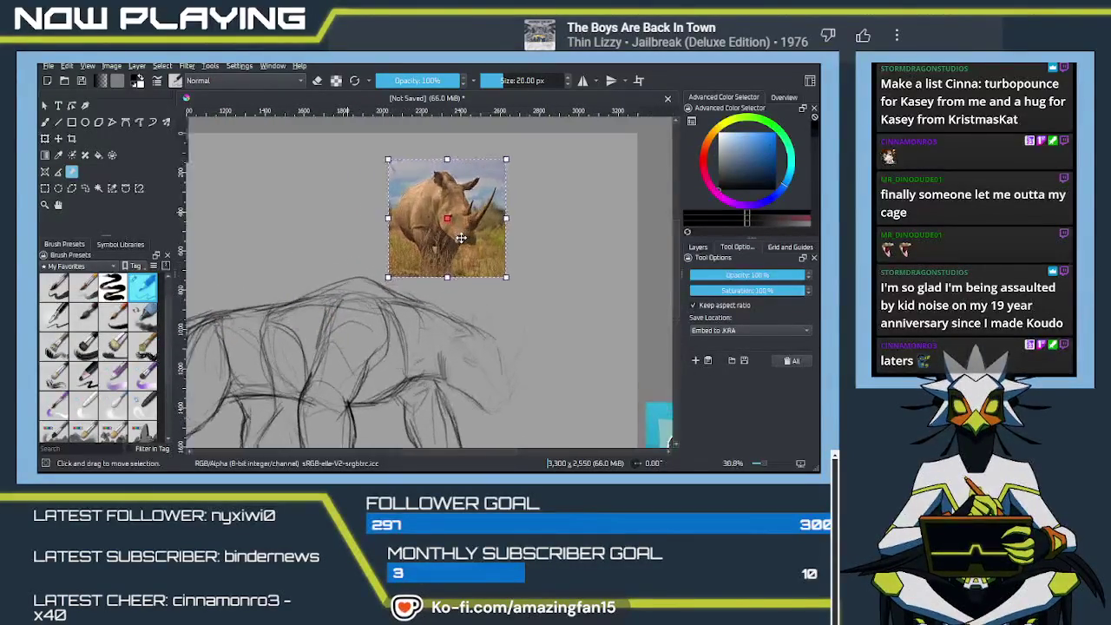
scroll(462, 237, "up", 1)
scroll(461, 237, "up", 1)
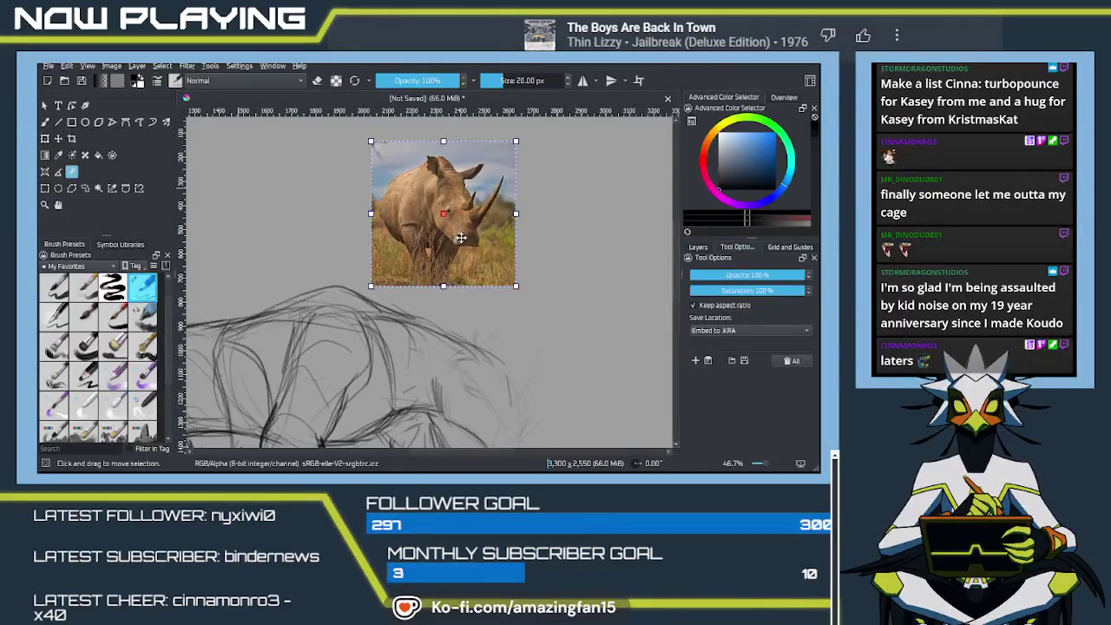
scroll(491, 350, "down", 2)
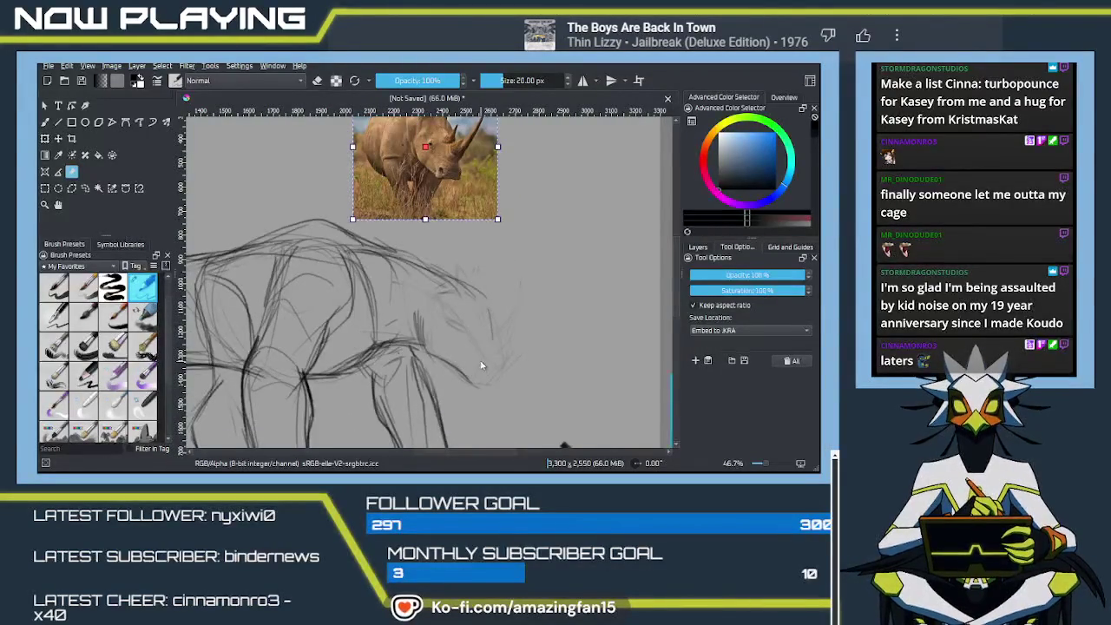
key("b")
scroll(477, 356, "up", 1)
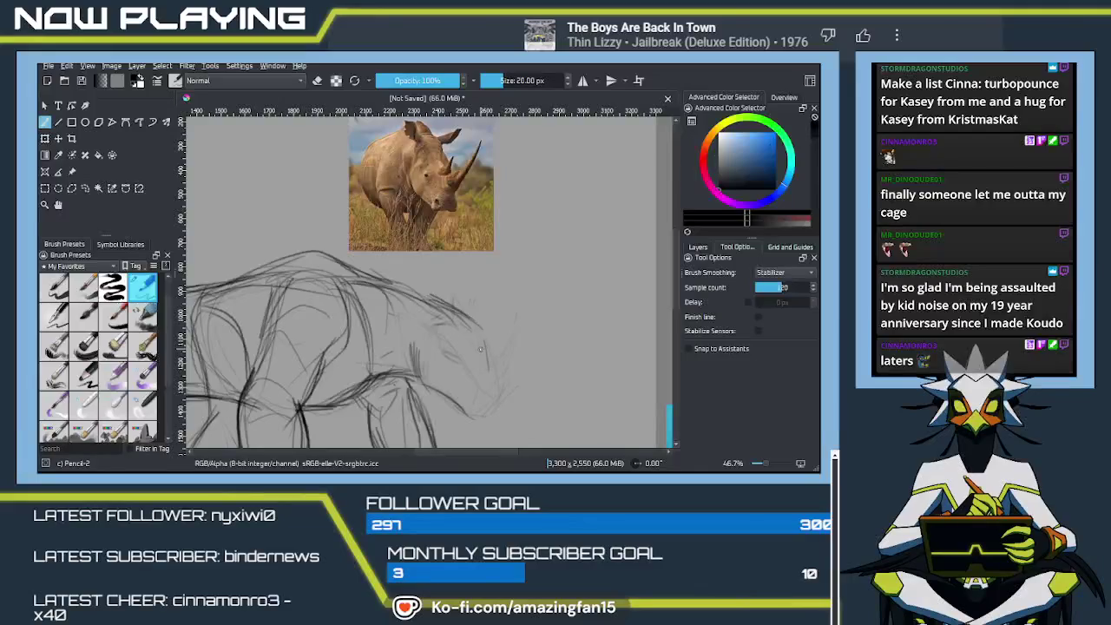
Sketch the head outline, an oval eye and a long horn rising from the snout.
mouse_move(433, 327)
left_mouse_down()
mouse_move(422, 384)
mouse_move(475, 416)
left_mouse_up()
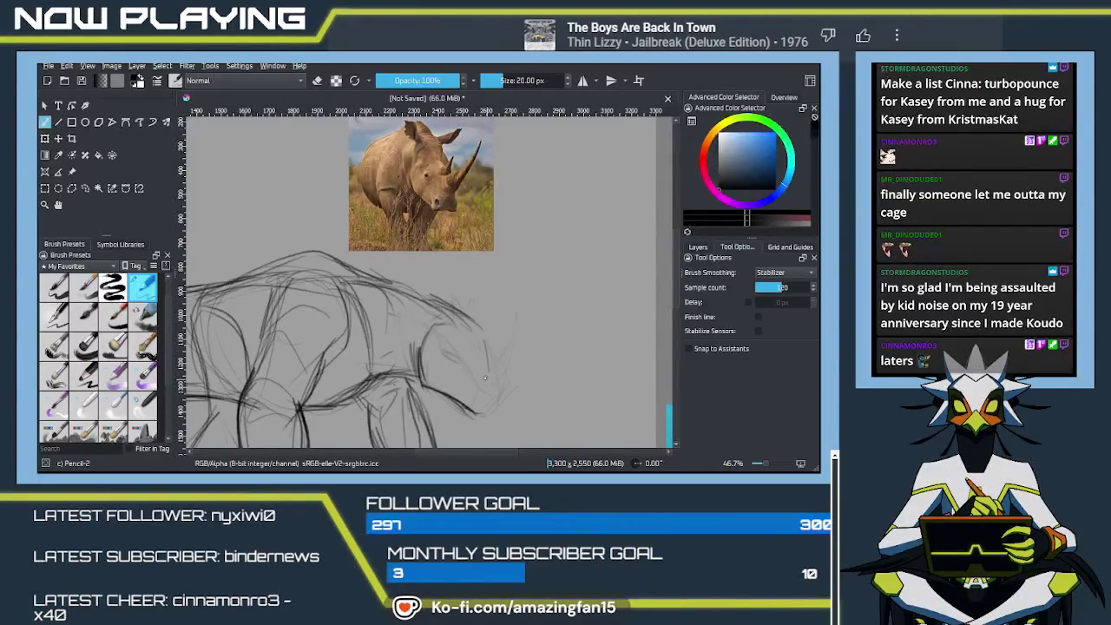
left_click_drag(482, 357, 484, 361)
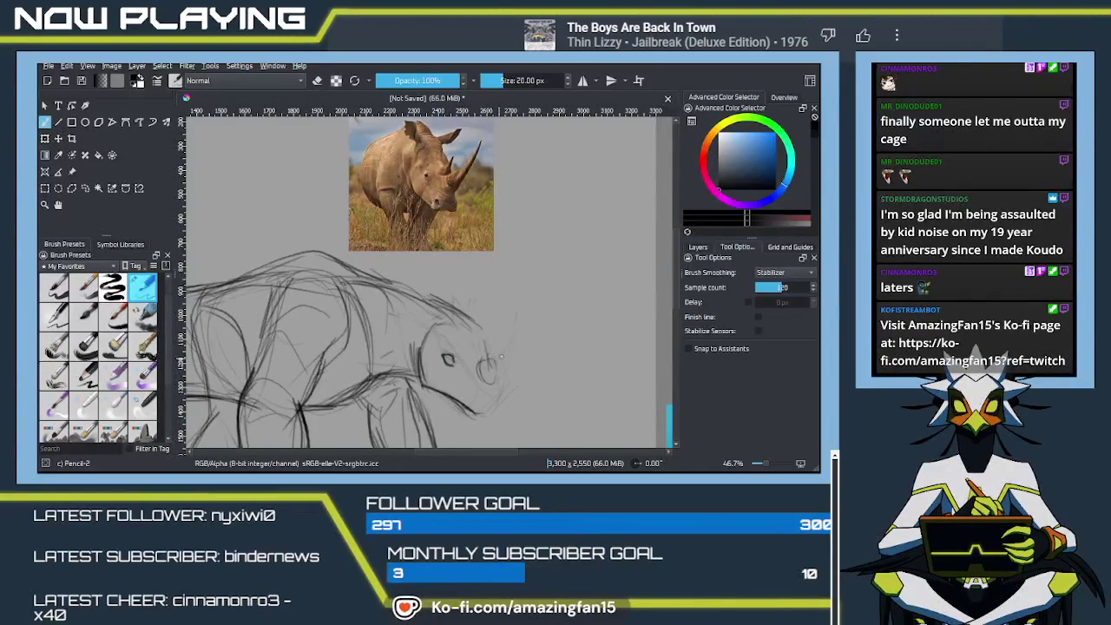
left_click_drag(509, 348, 529, 329)
left_click_drag(484, 357, 540, 310)
left_click_drag(497, 381, 531, 325)
left_click_drag(508, 372, 545, 311)
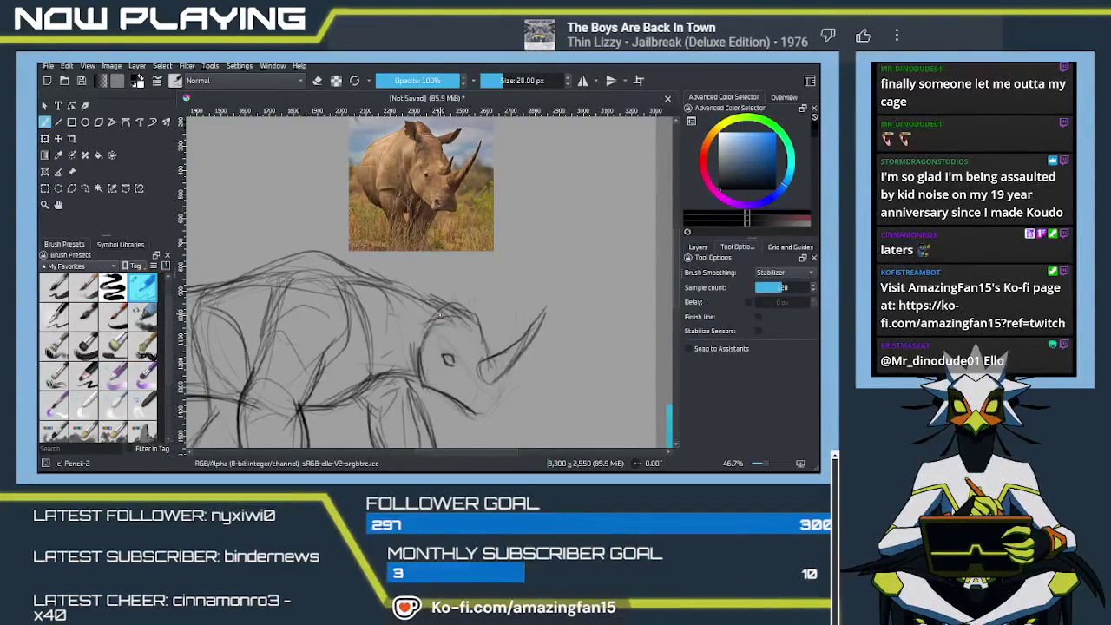
Darken the back, shoulder, eye and lower jaw lines of the head.
mouse_move(441, 309)
left_mouse_down()
mouse_move(406, 271)
mouse_move(424, 318)
mouse_move(414, 332)
left_mouse_up()
left_click_drag(413, 293, 428, 323)
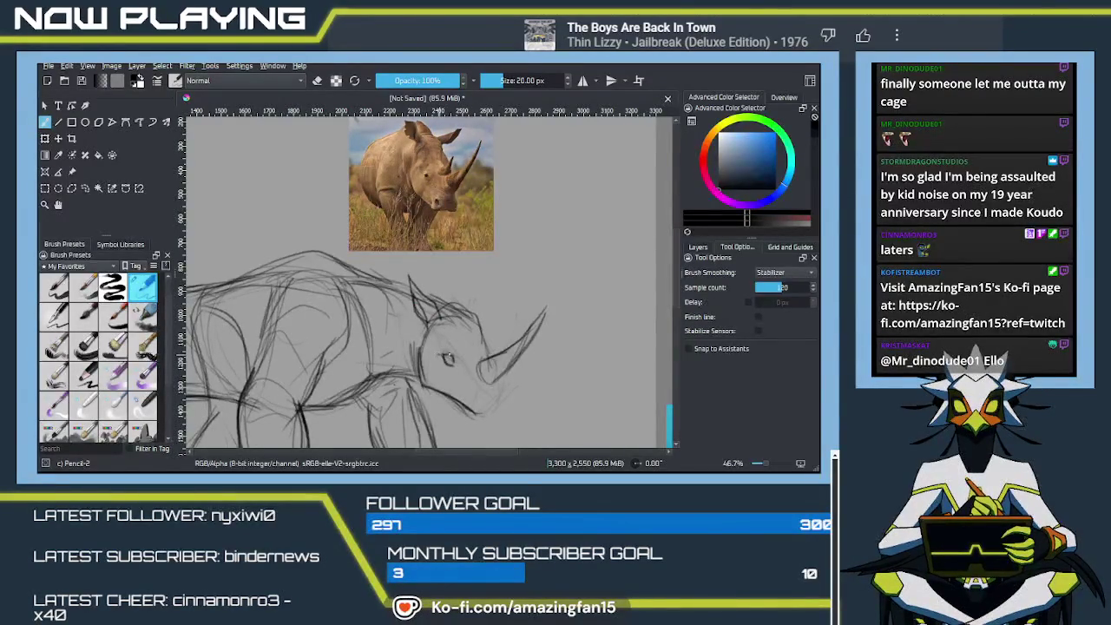
left_click_drag(452, 358, 456, 367)
left_click_drag(455, 349, 498, 402)
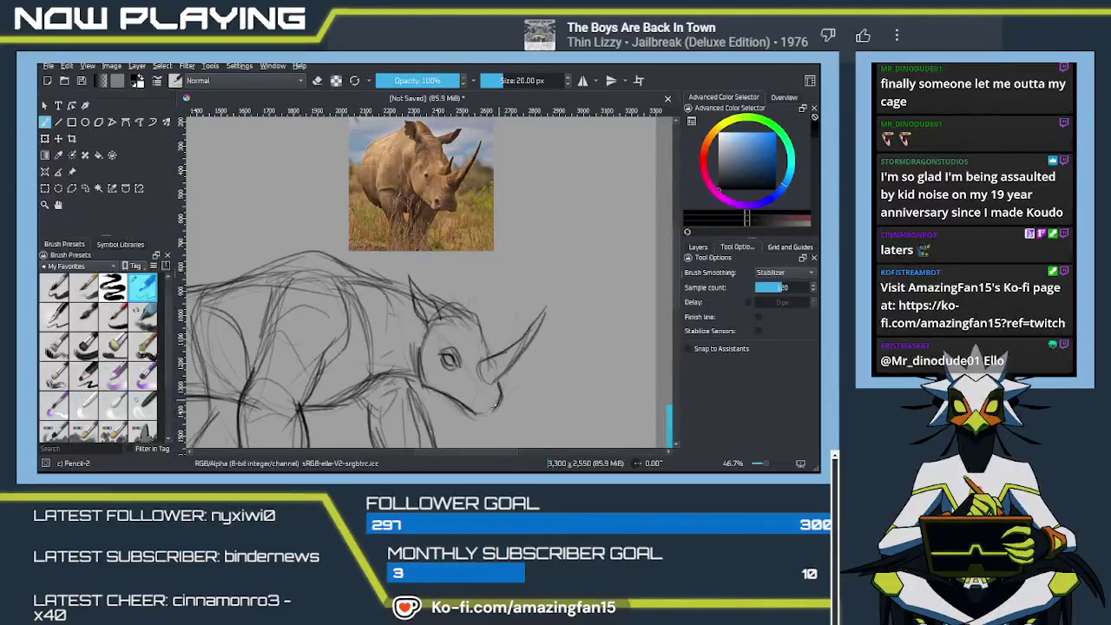
left_click_drag(488, 409, 479, 398)
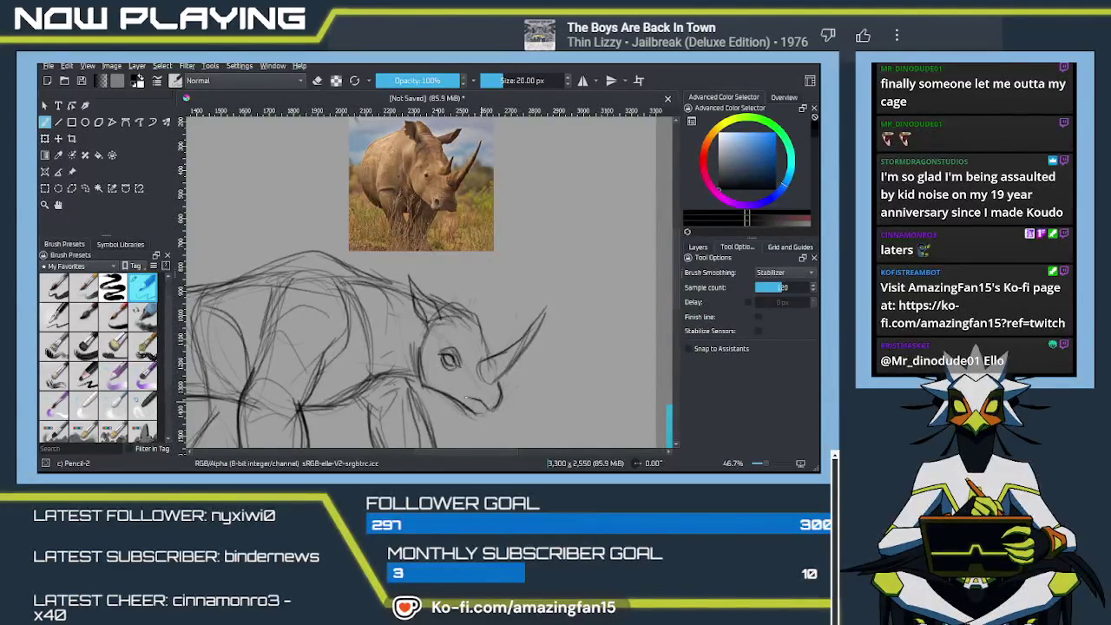
scroll(476, 402, "down", 3)
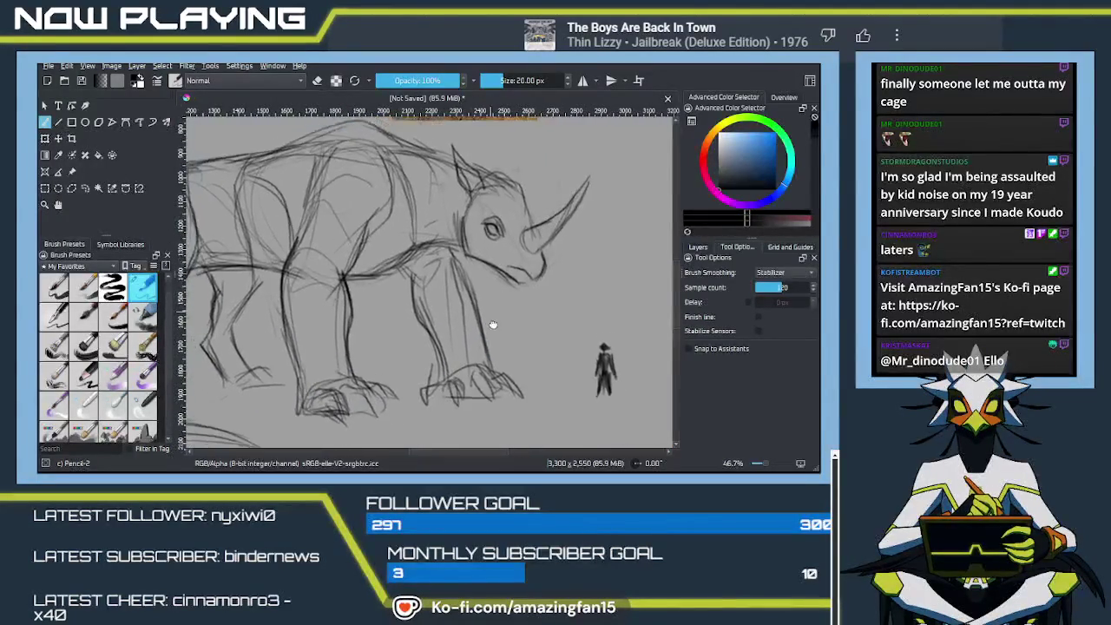
Undo the jaw stroke, set stabilizer sample count to 120, and stroke the head's side.
scroll(475, 402, "up", 3)
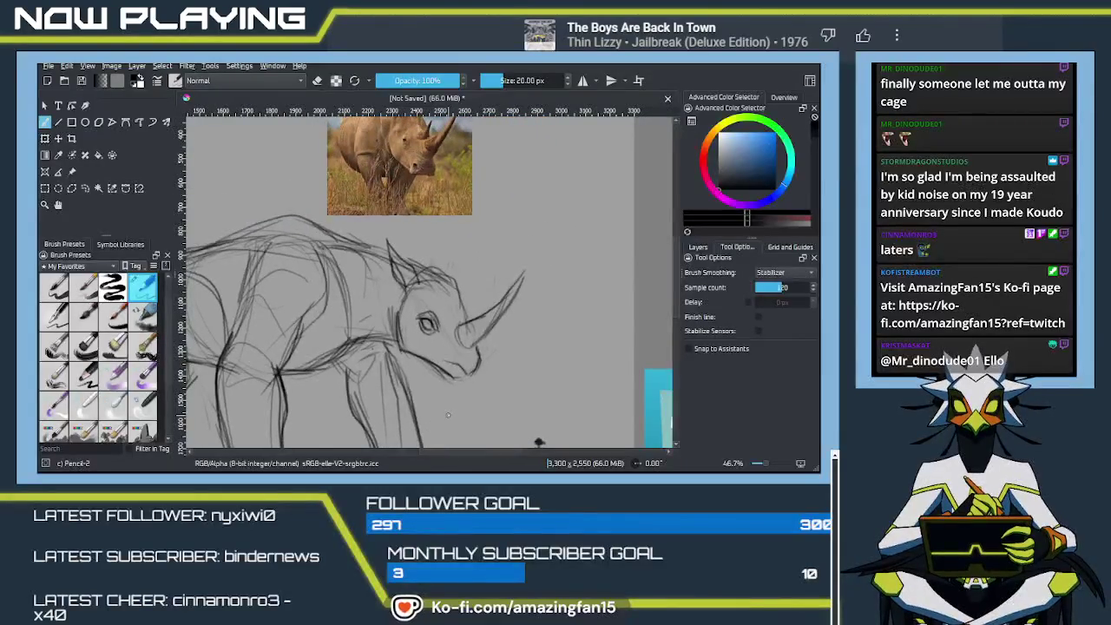
key("ctrl+z")
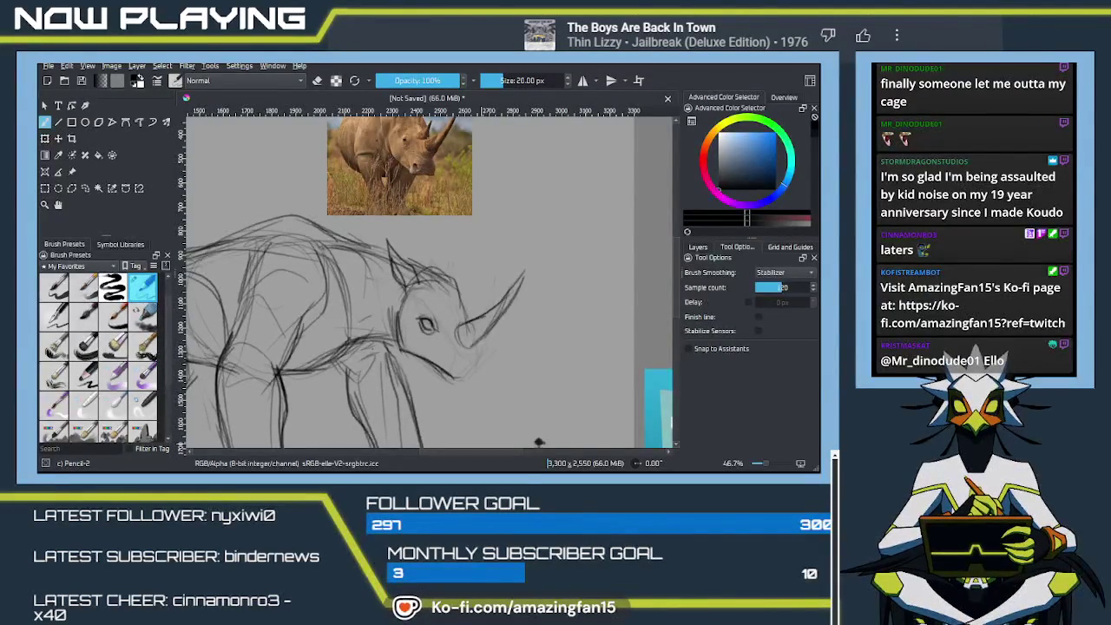
key("Return")
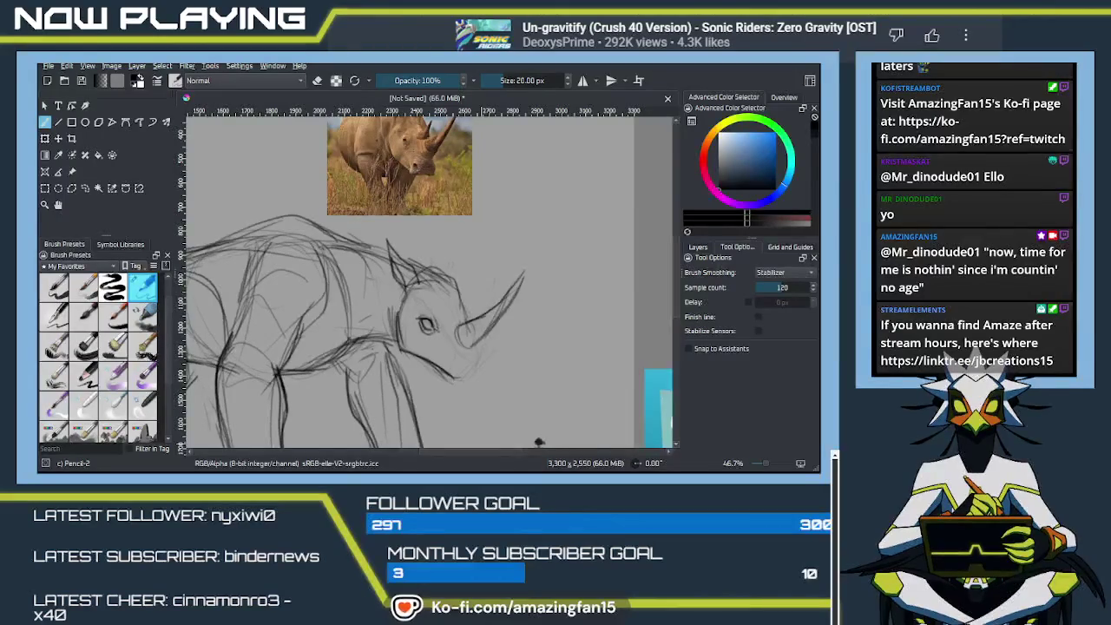
mouse_move(396, 310)
left_mouse_down()
mouse_move(402, 345)
mouse_move(434, 328)
mouse_move(392, 251)
mouse_move(490, 344)
mouse_move(482, 378)
left_mouse_up()
Erase the rhino horn and eye marks from the creature's head.
key("e")
mouse_move(505, 299)
left_mouse_down()
mouse_move(487, 347)
mouse_move(439, 302)
left_mouse_up()
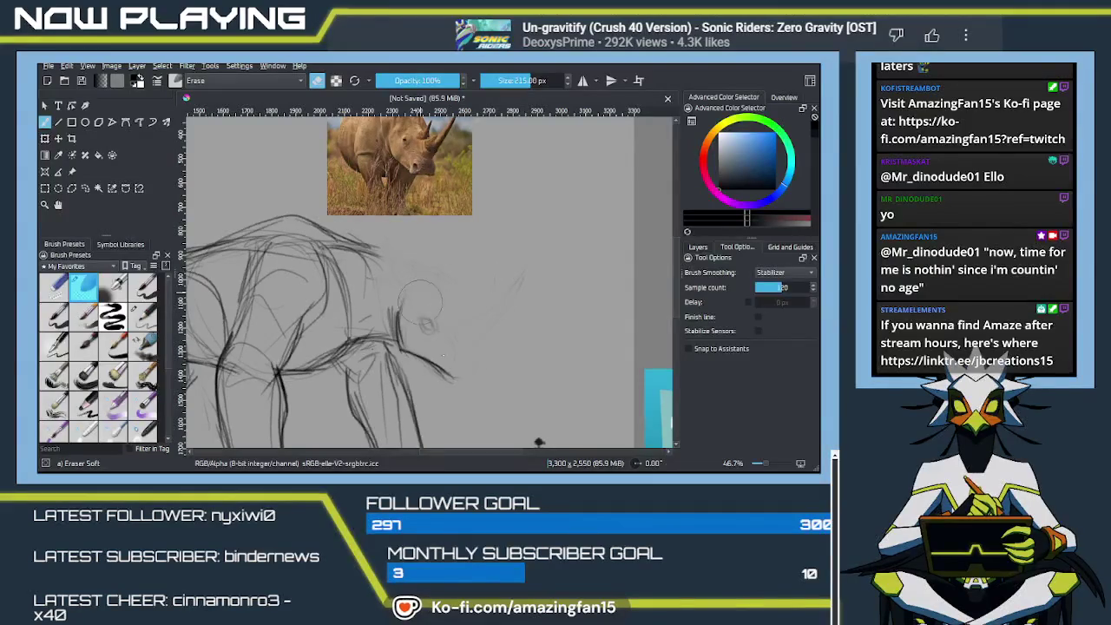
left_click_drag(451, 392, 496, 354)
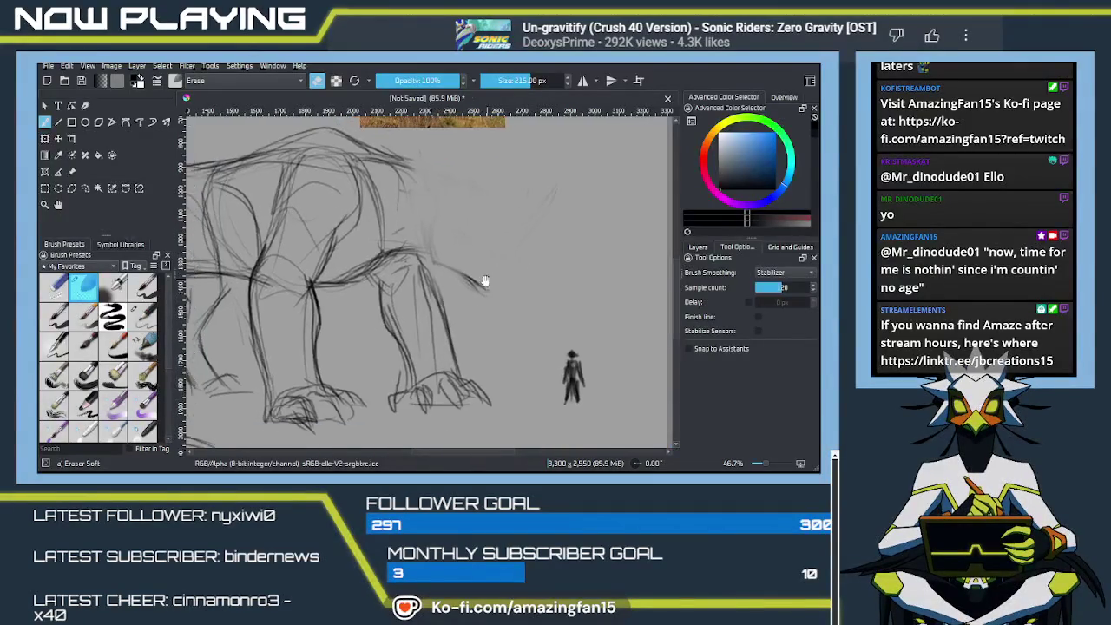
left_click(144, 314)
left_click_drag(473, 307, 546, 353)
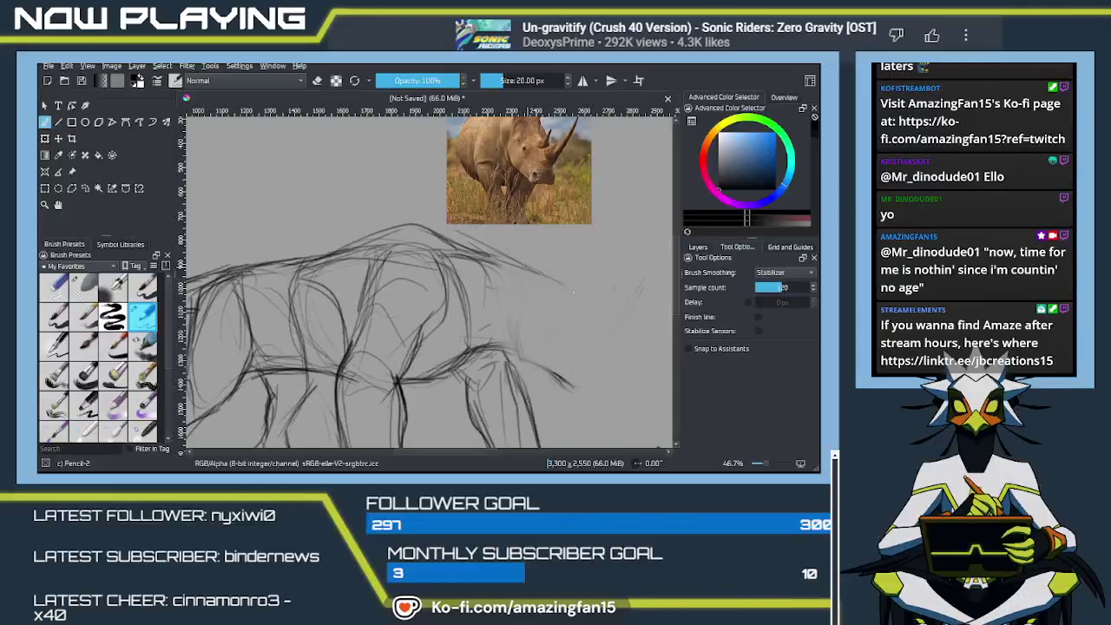
Redraw a rounded head outline and jaw underside, then undo the jaw strokes.
mouse_move(524, 262)
left_mouse_down()
mouse_move(574, 310)
mouse_move(595, 356)
left_mouse_up()
left_click_drag(577, 306, 595, 356)
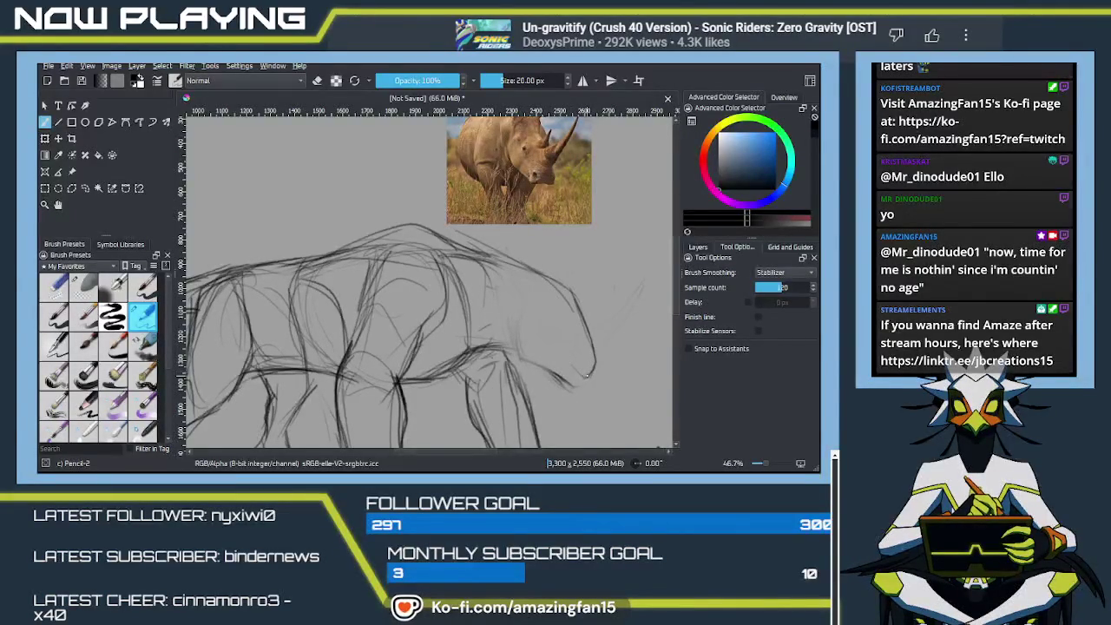
left_click_drag(580, 377, 556, 351)
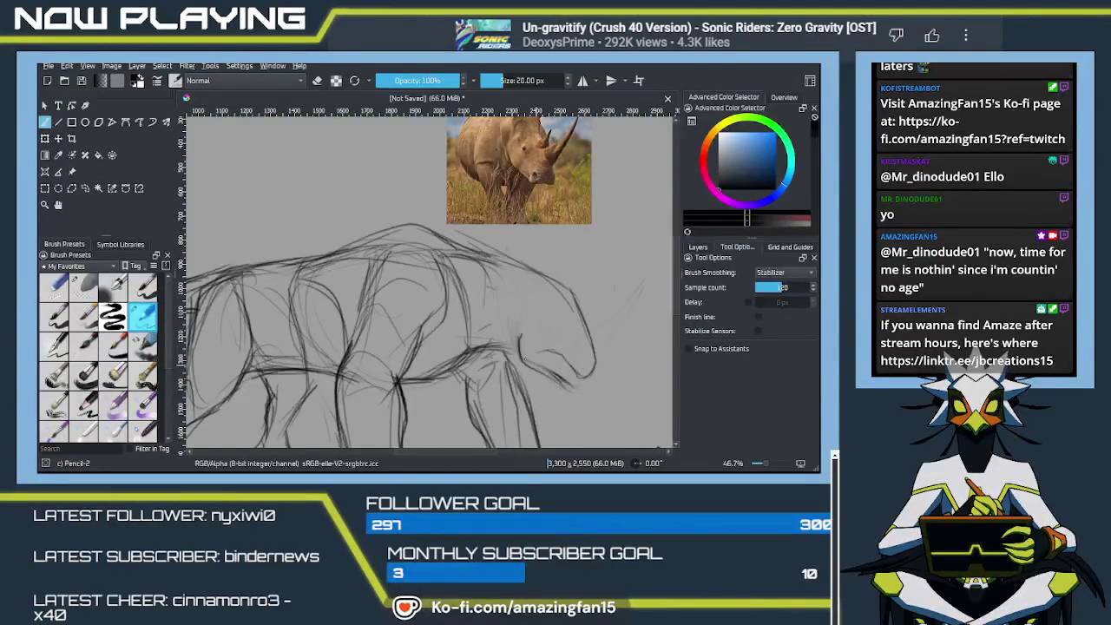
left_click_drag(538, 365, 583, 390)
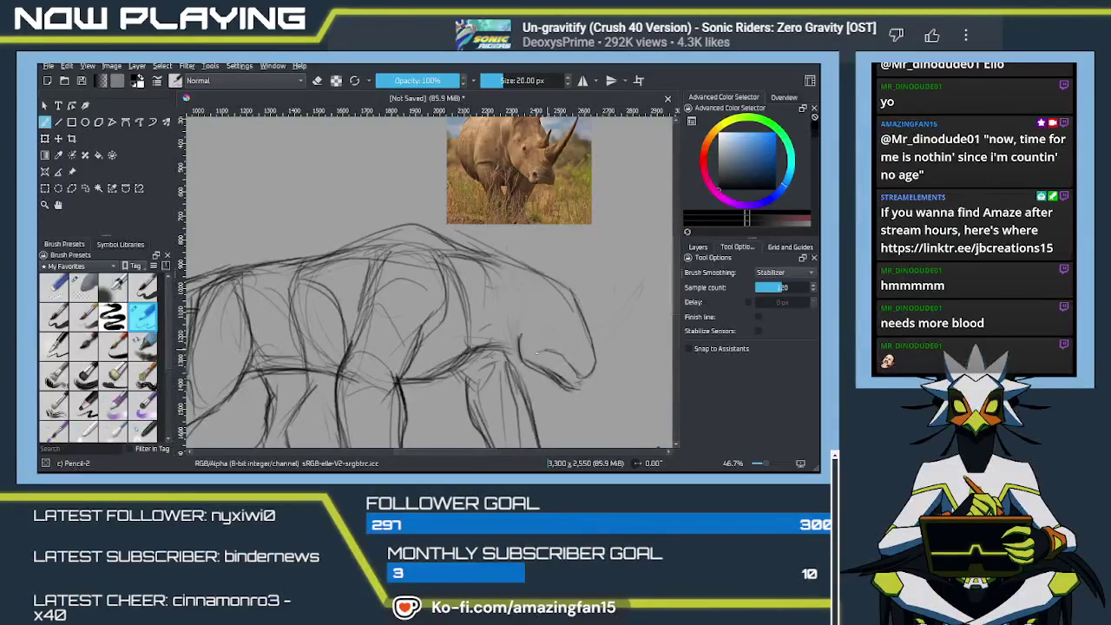
left_click_drag(537, 357, 556, 373)
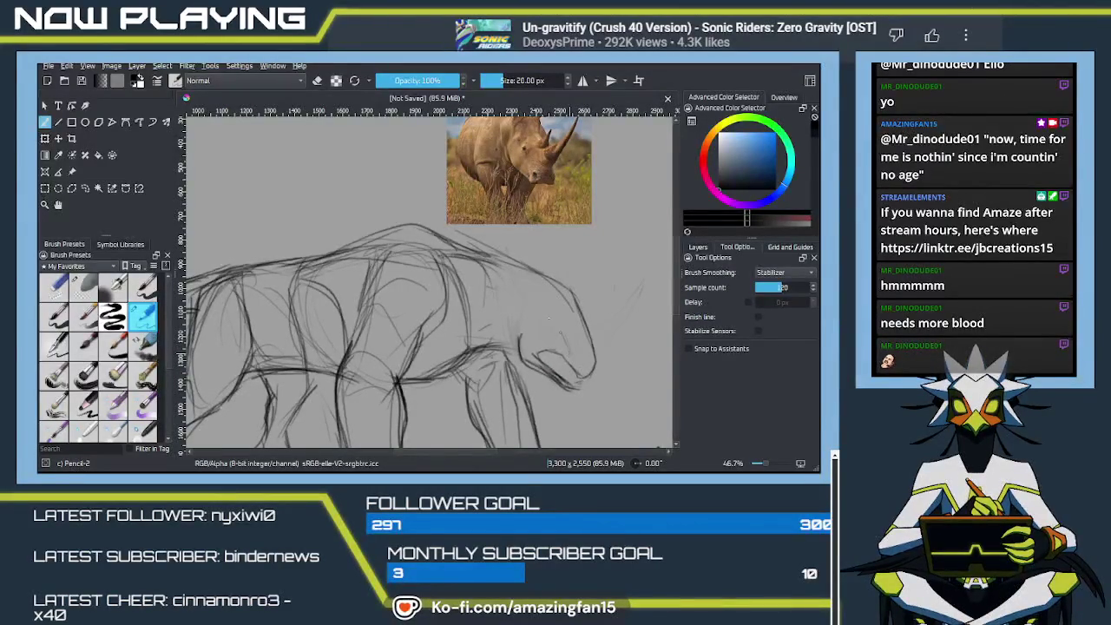
left_click_drag(552, 323, 535, 316)
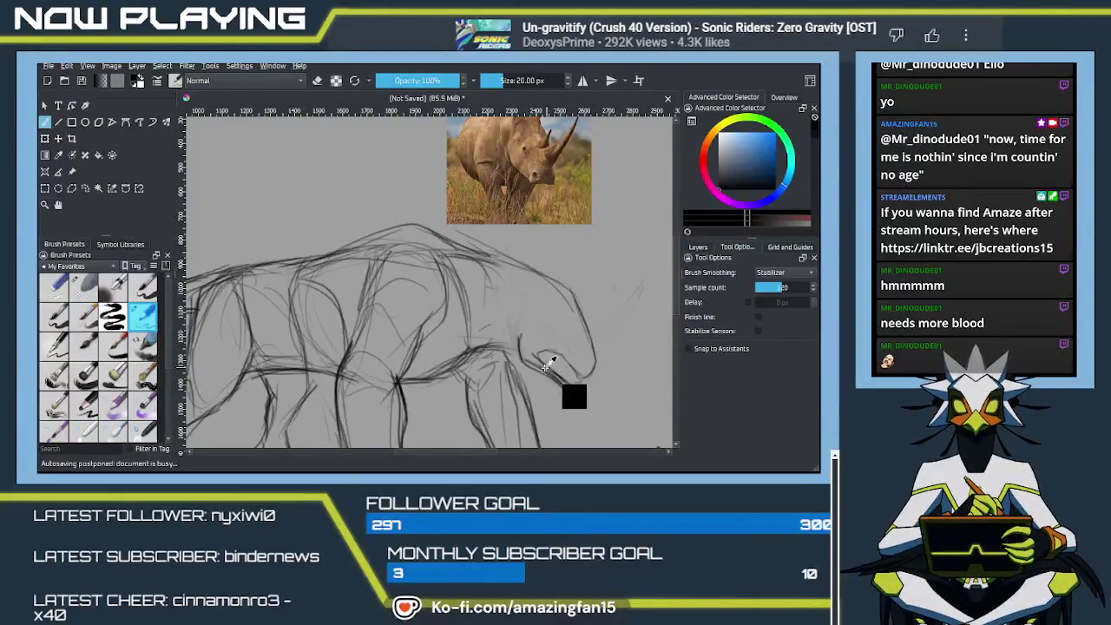
key("ctrl+z")
key("ctrl+z")
key("ctrl+z")
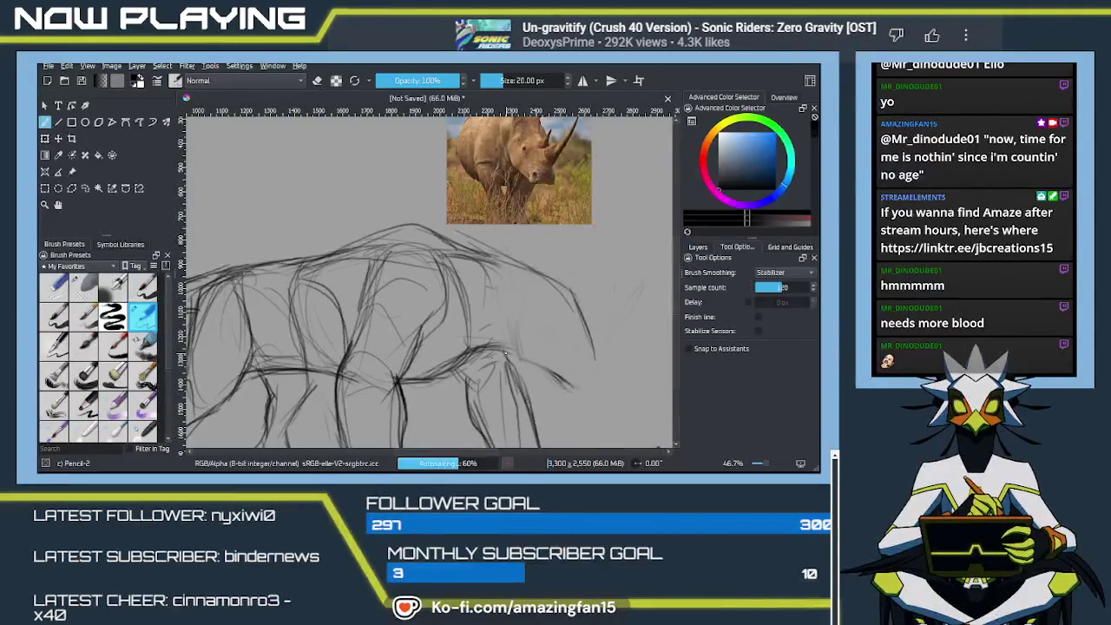
scroll(506, 353, "down", 3)
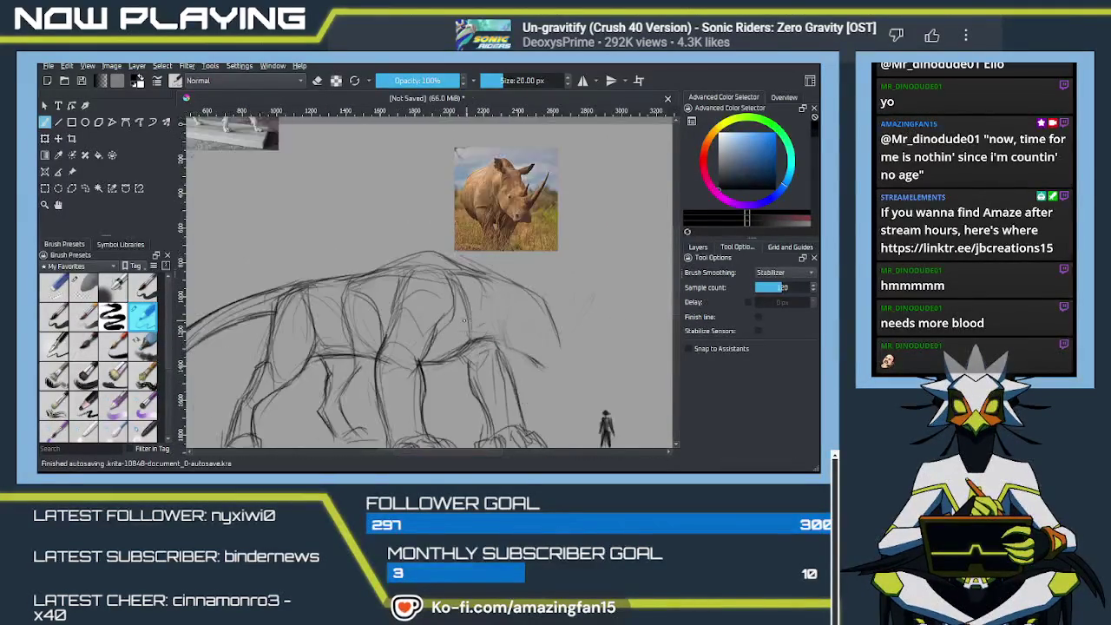
scroll(452, 326, "up", 1)
scroll(453, 326, "up", 2)
scroll(459, 357, "down", 2)
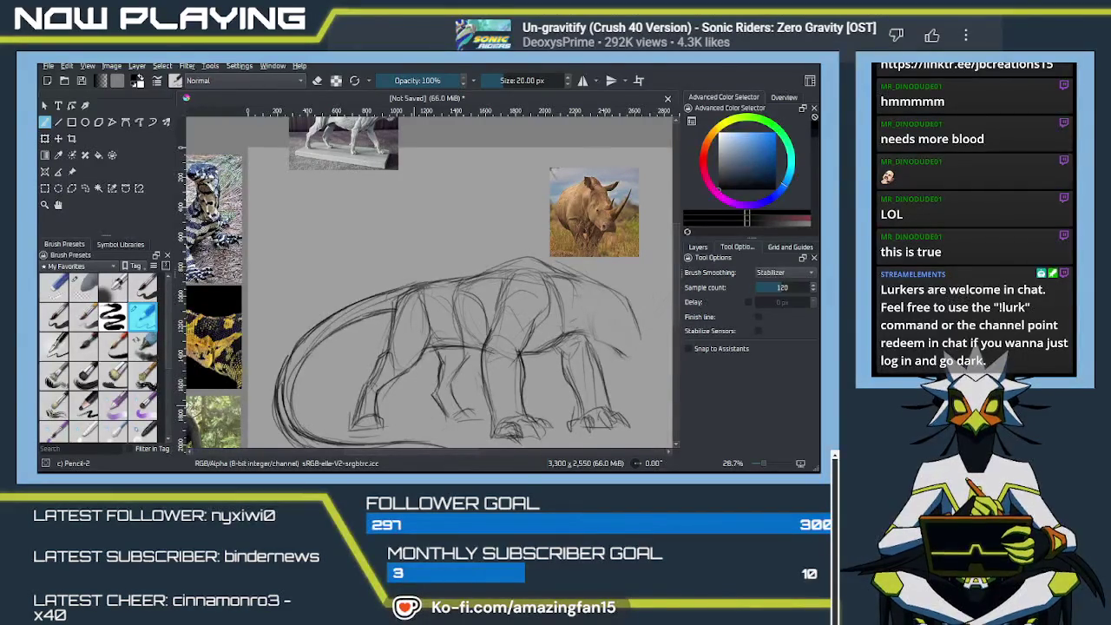
Paste and enlarge a horned snake reference photo, then add a stroke below the jaw.
key("alt+Tab")
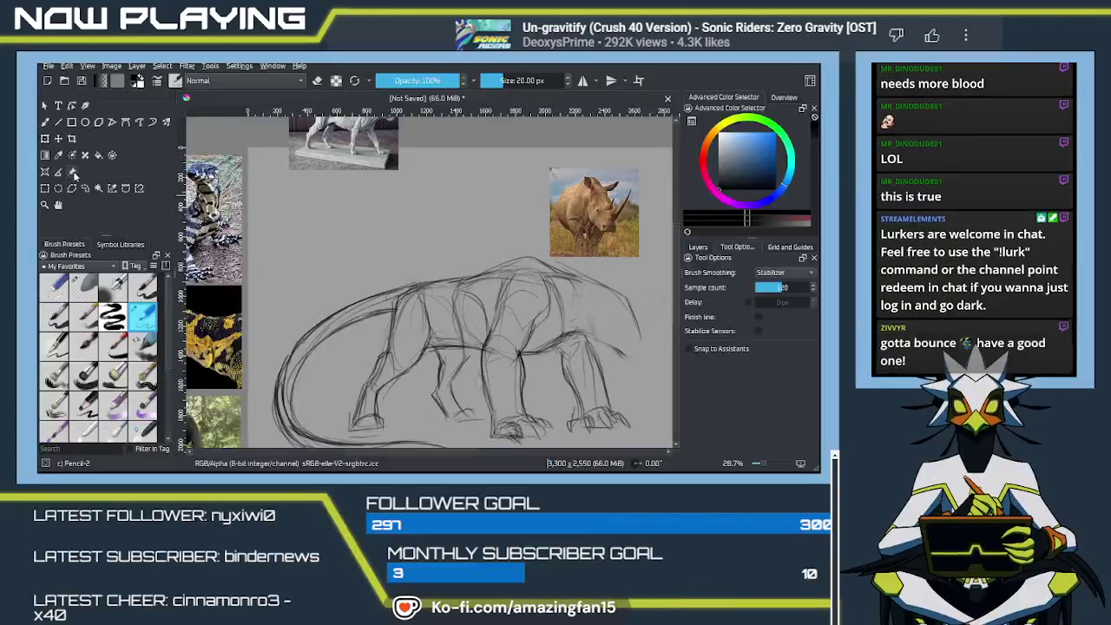
left_click(72, 172)
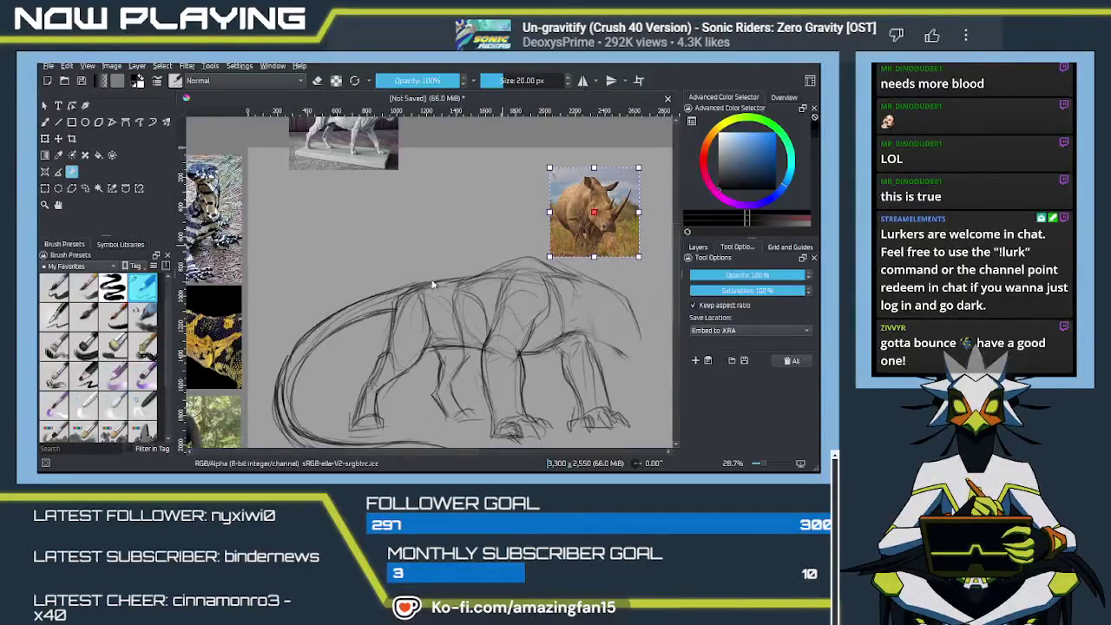
key("ctrl+shift+r")
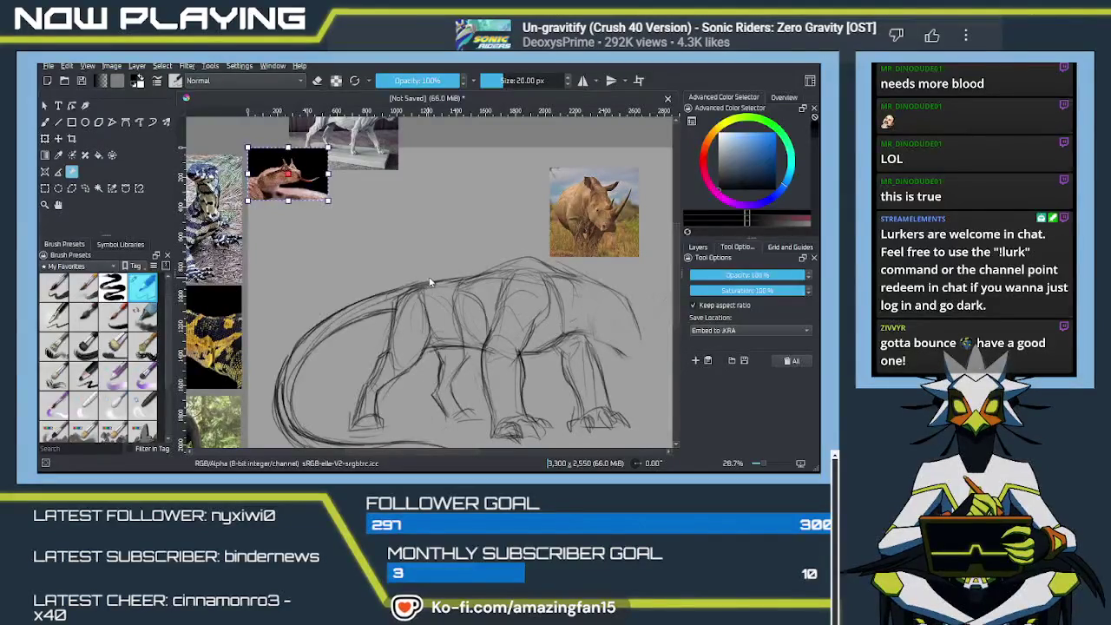
left_click_drag(327, 200, 441, 275)
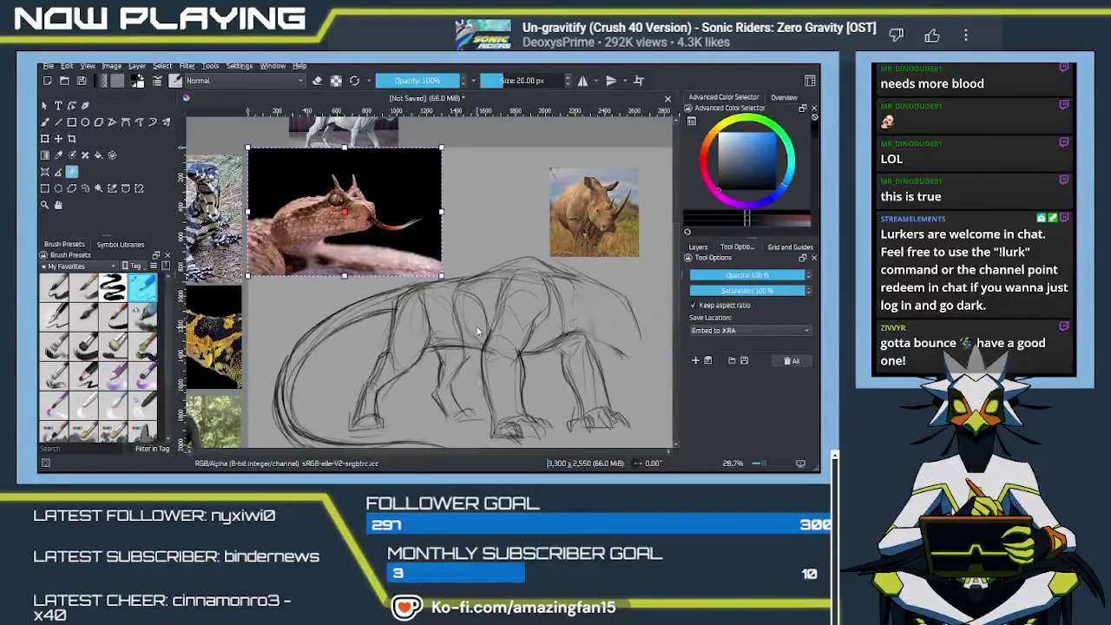
key("b")
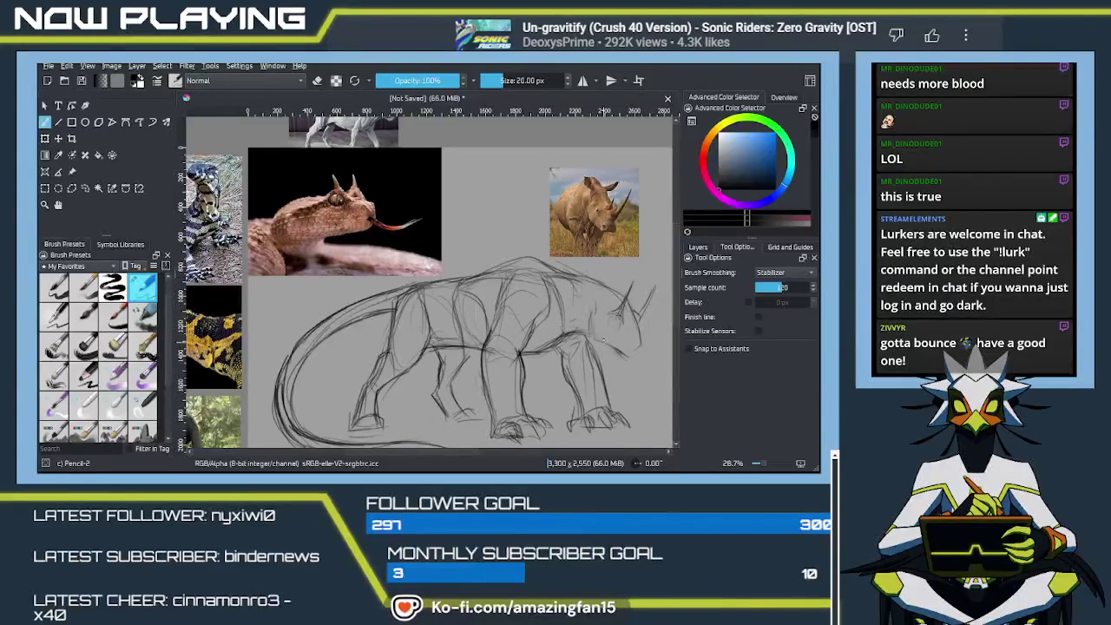
left_click_drag(615, 292, 639, 350)
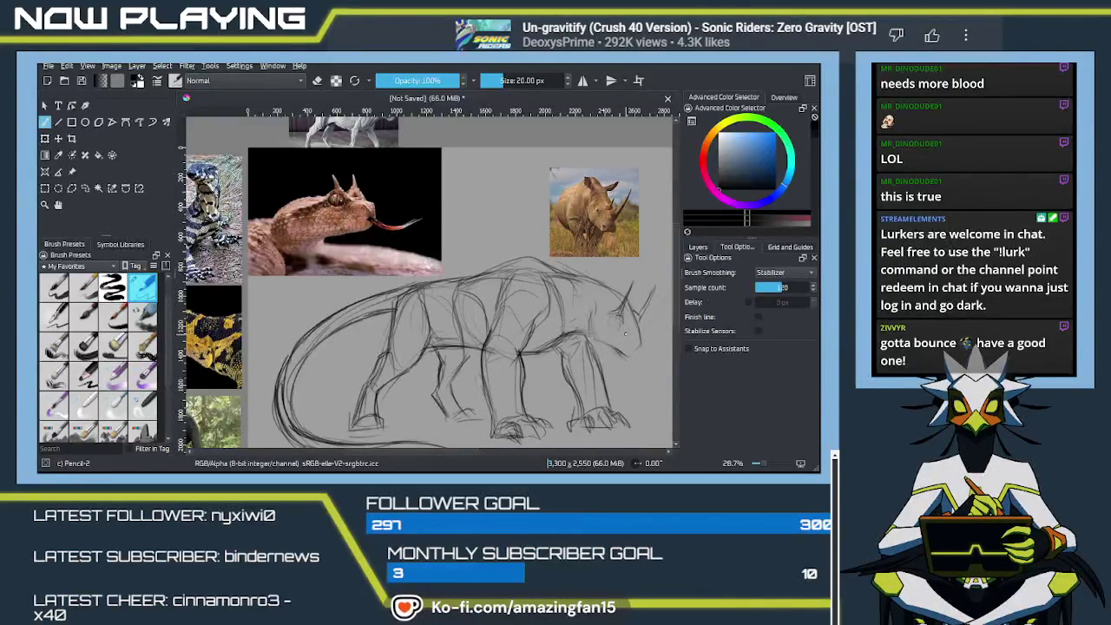
Sketch the side of the face under the horn and an oval eye on the head.
left_click_drag(625, 333, 635, 349)
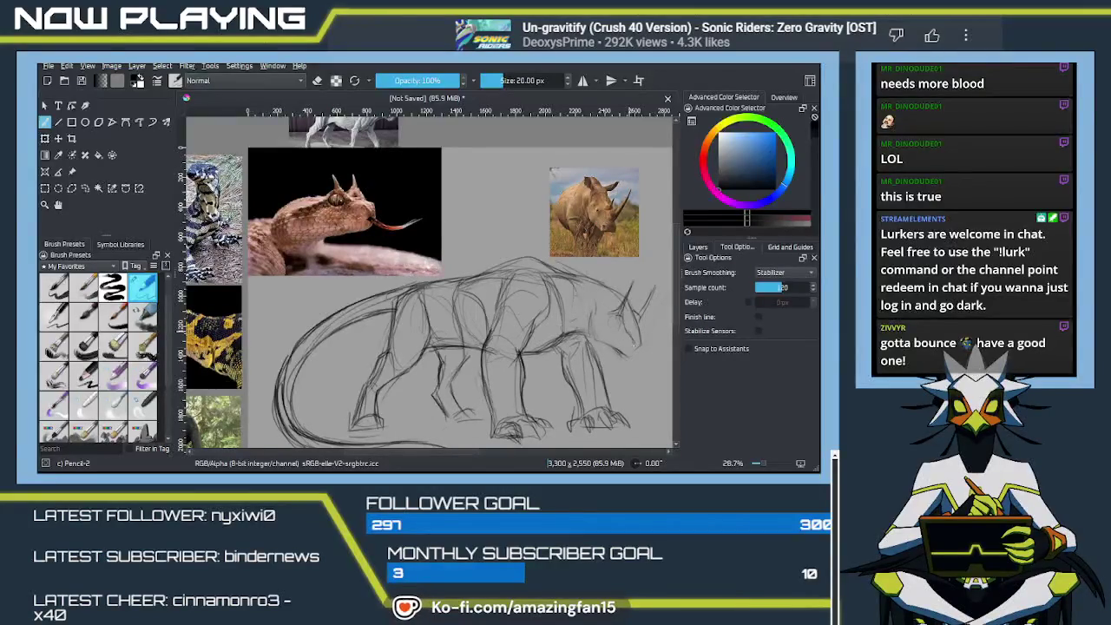
scroll(621, 348, "up", 3)
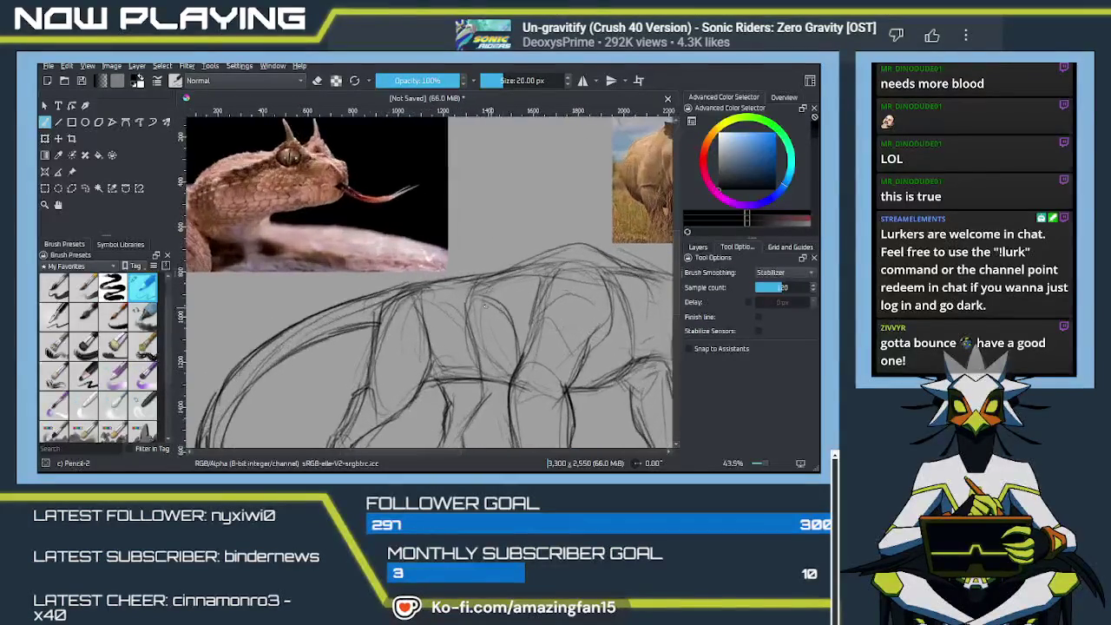
left_click_drag(544, 313, 370, 266)
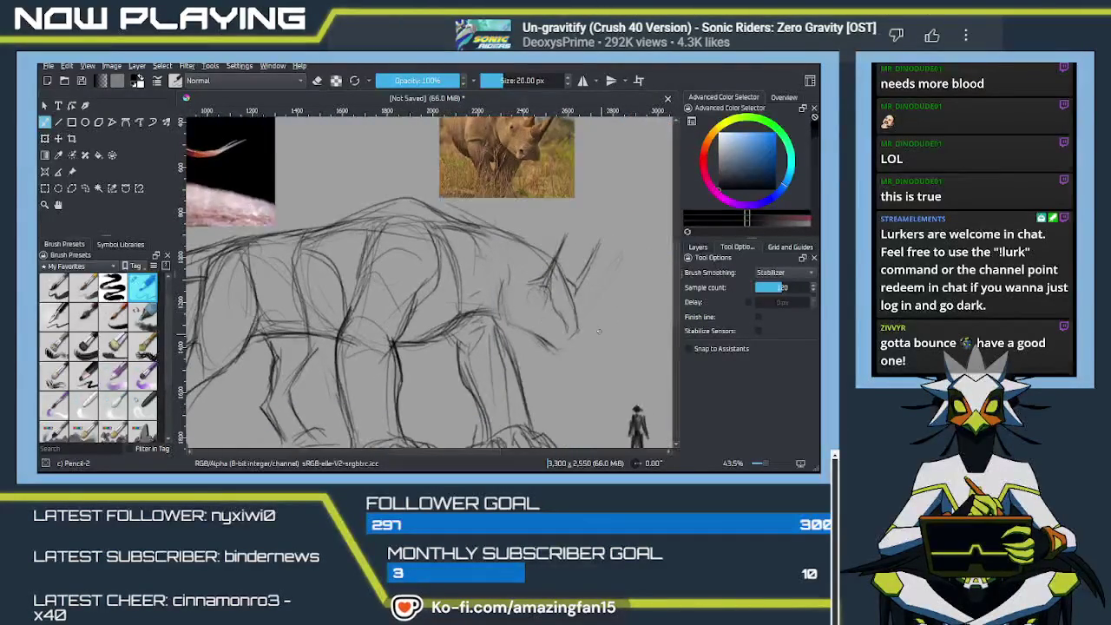
left_click_drag(573, 301, 578, 327)
mouse_move(526, 288)
left_mouse_down()
mouse_move(539, 297)
mouse_move(529, 308)
left_mouse_up()
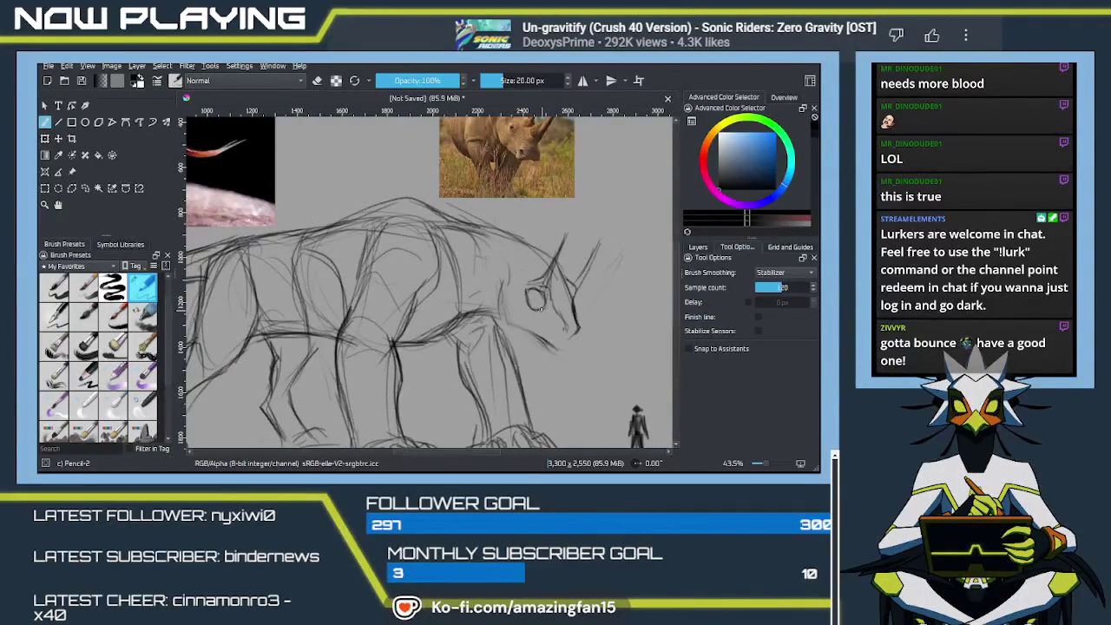
left_click_drag(542, 309, 531, 291)
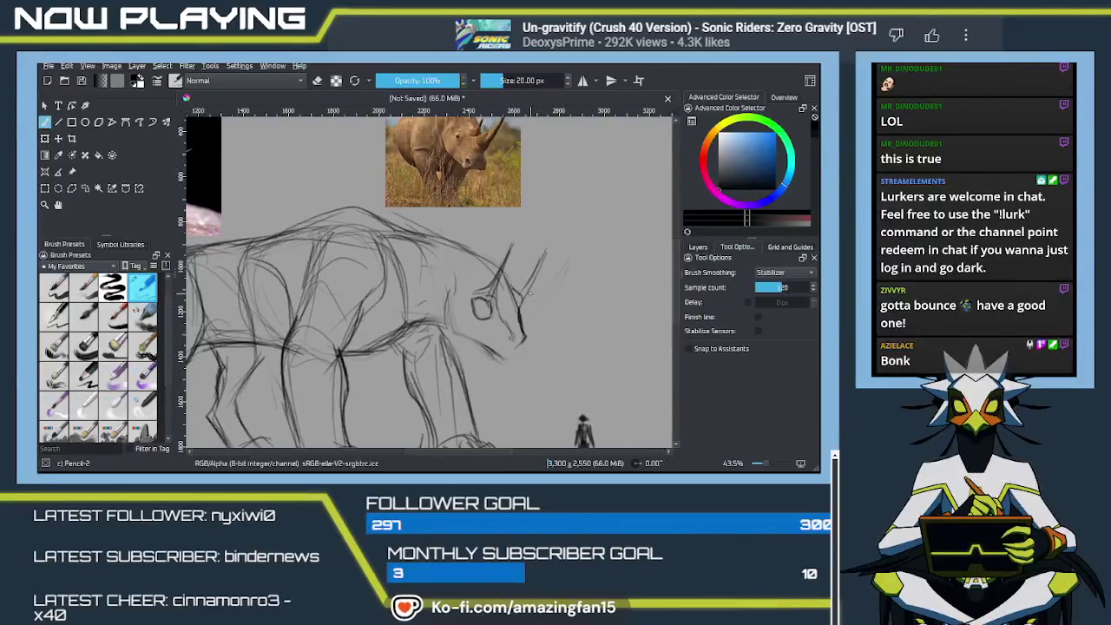
key("e")
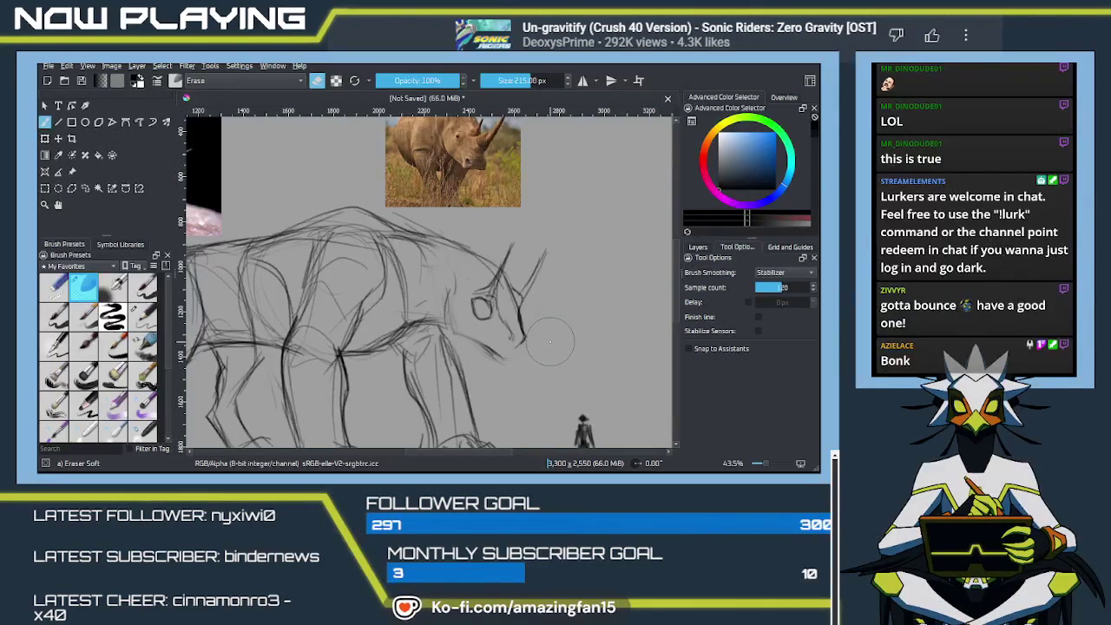
key("slash")
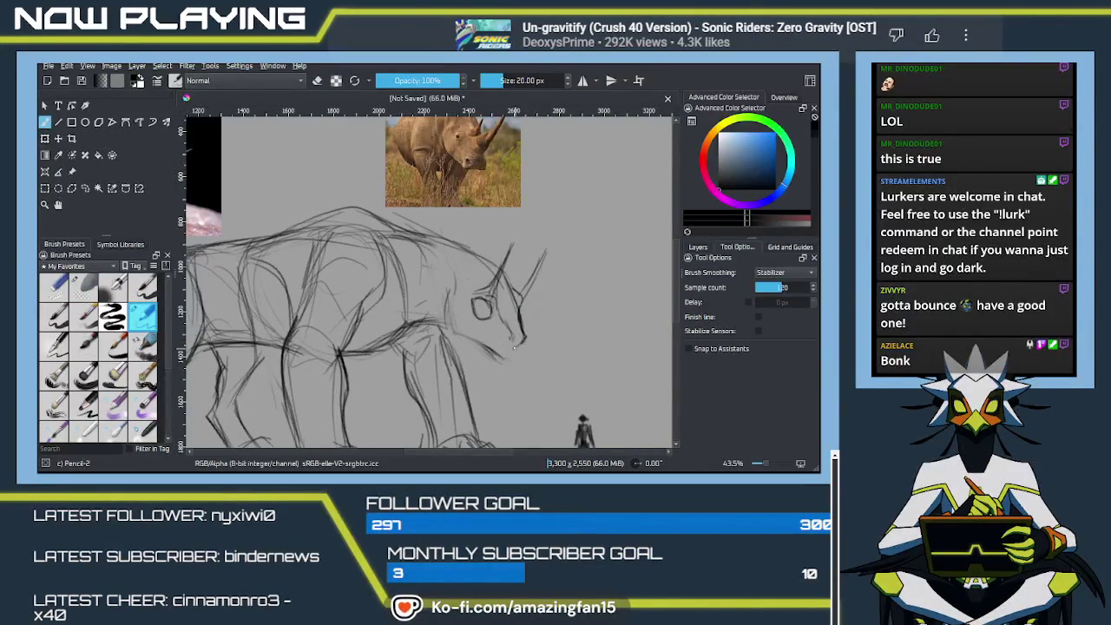
left_click_drag(522, 342, 522, 317)
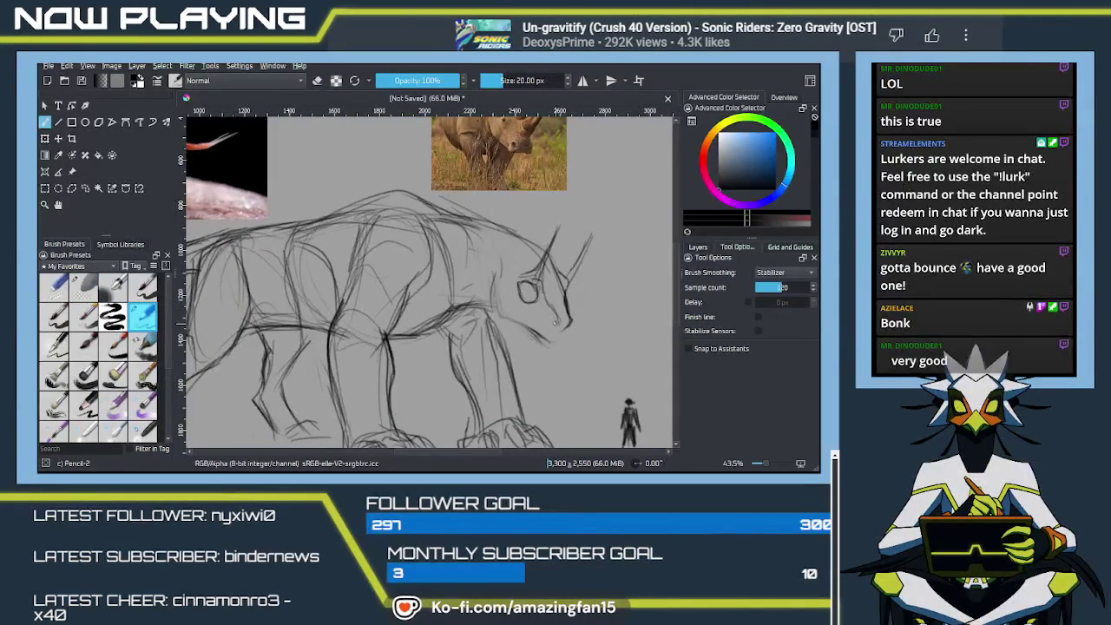
left_click_drag(430, 281, 530, 365)
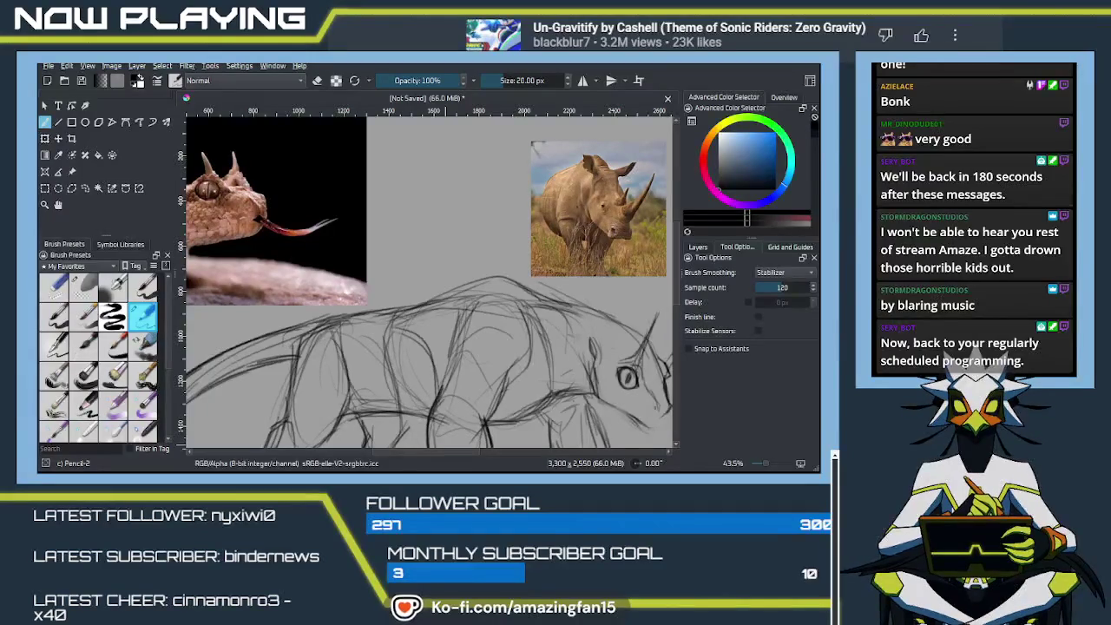
Erase the creature's oval eye and surrounding lines with the Eraser Soft preset.
mouse_move(642, 389)
left_mouse_down()
mouse_move(534, 356)
mouse_move(508, 337)
mouse_move(528, 315)
left_mouse_up()
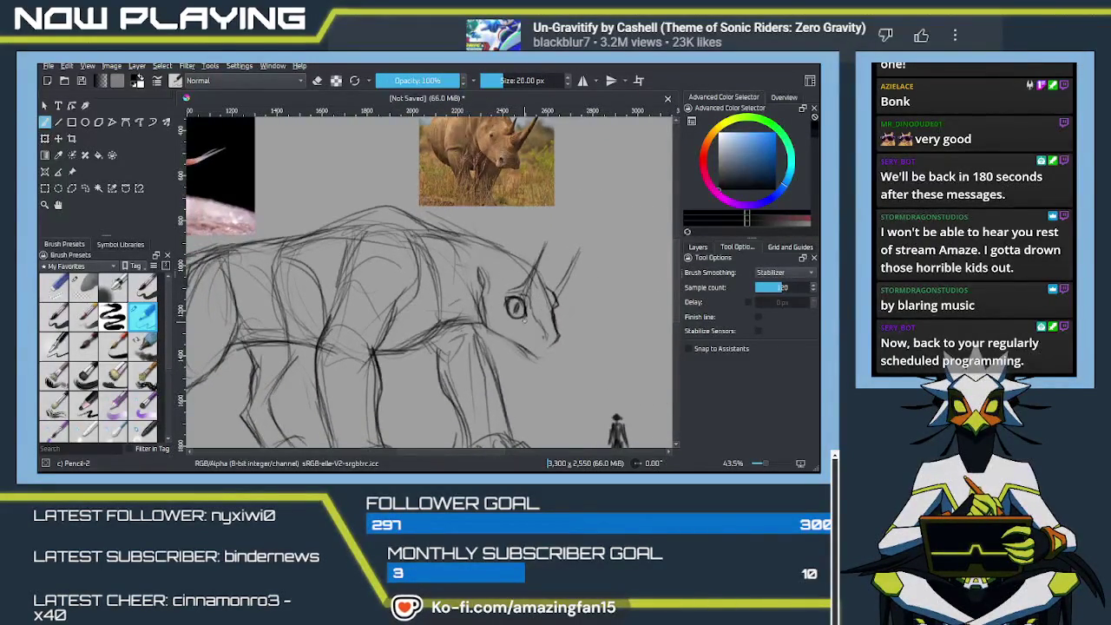
key("slash")
left_click_drag(516, 307, 518, 332)
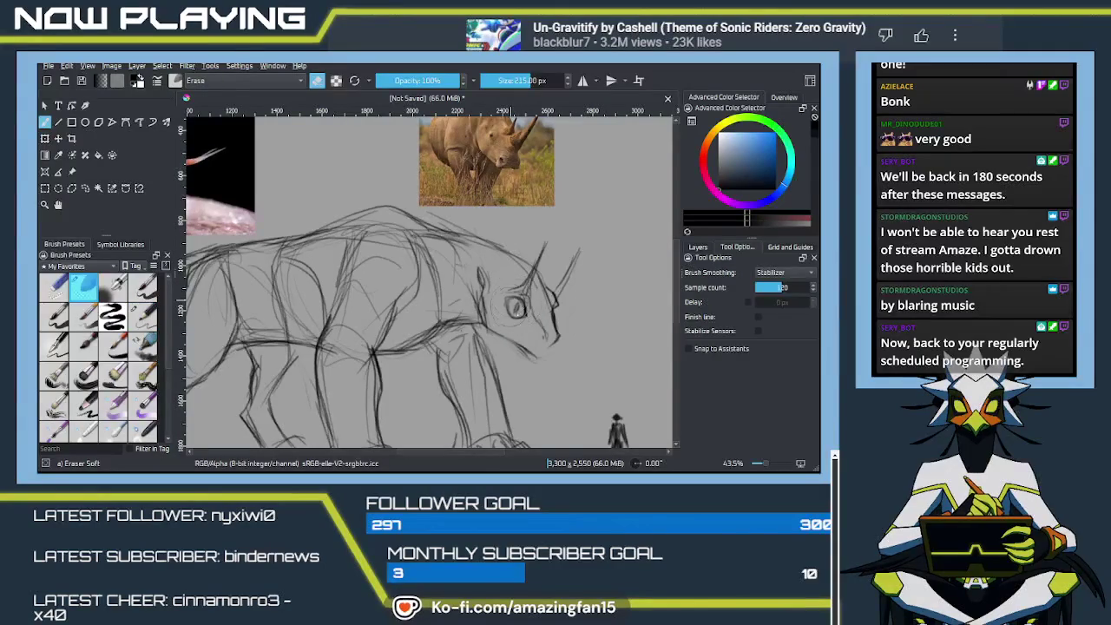
key("slash")
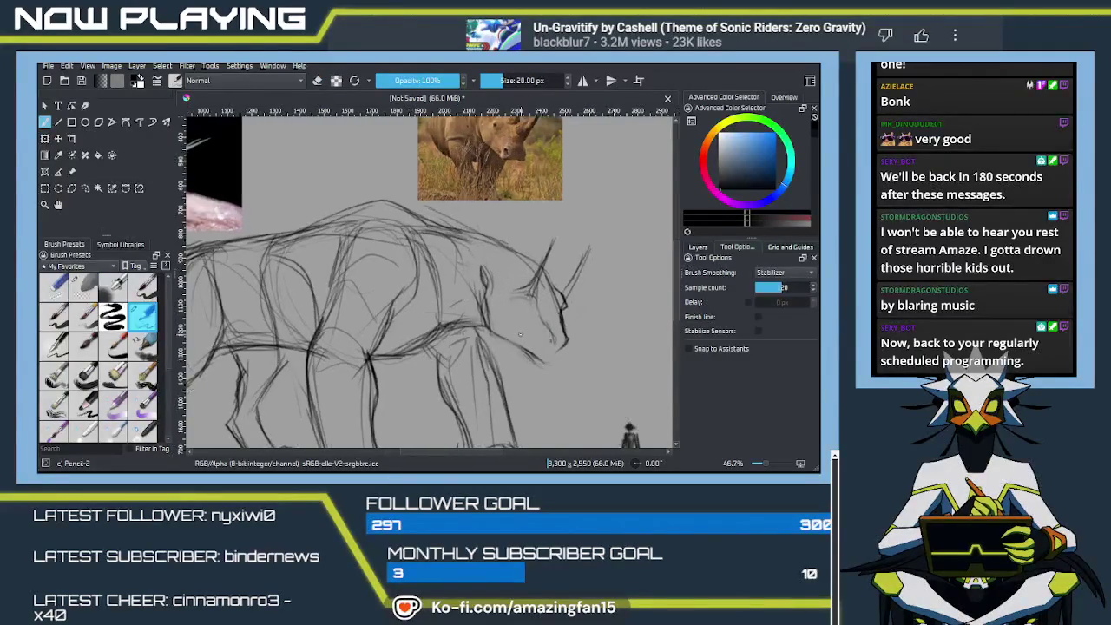
key("plus")
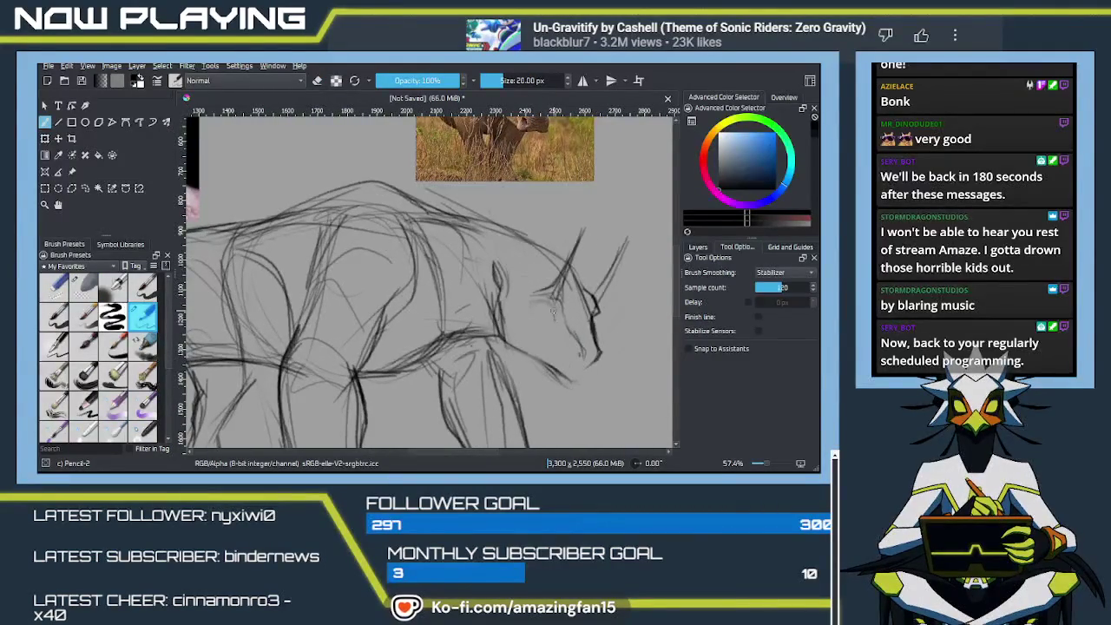
Redraw a narrow eye with a pupil and sketch the underside of the chin.
left_click_drag(552, 304, 534, 305)
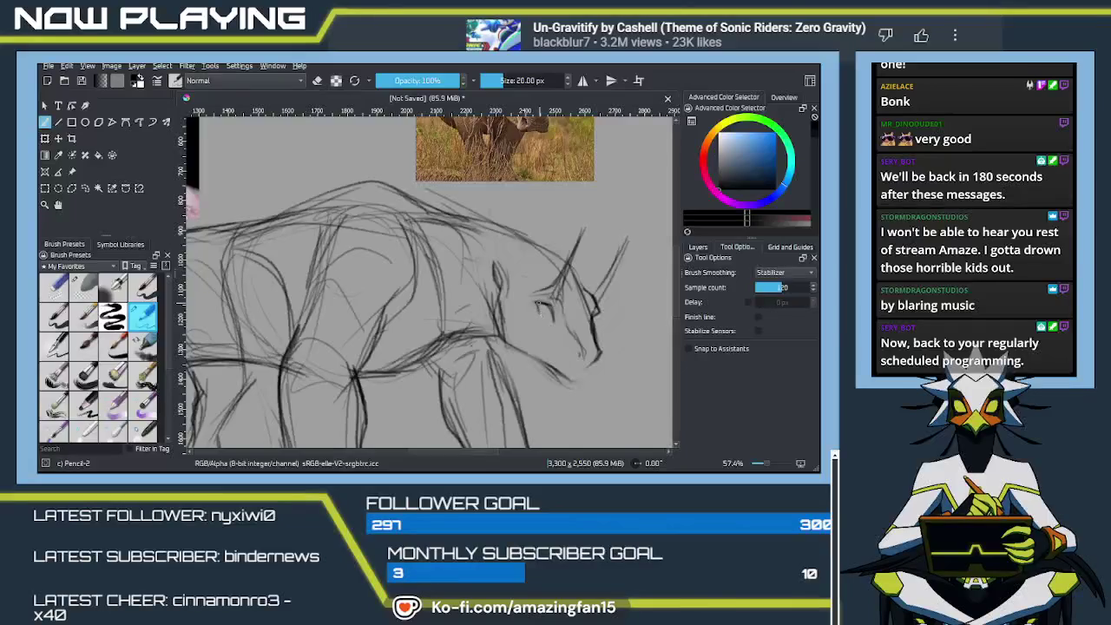
left_click_drag(545, 312, 546, 313)
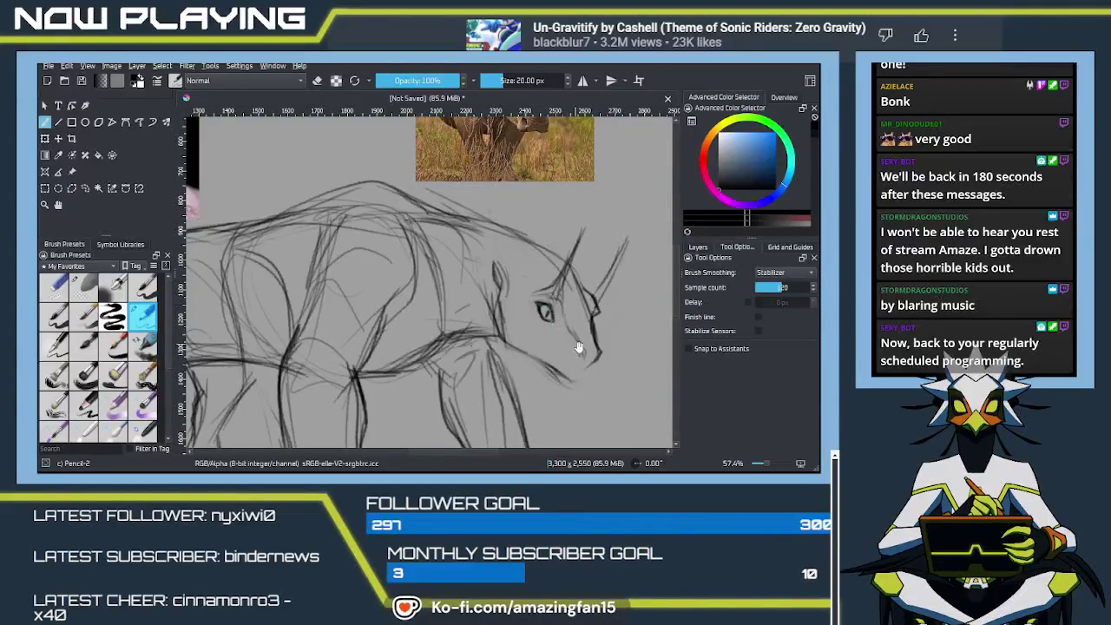
left_click_drag(547, 314, 540, 278)
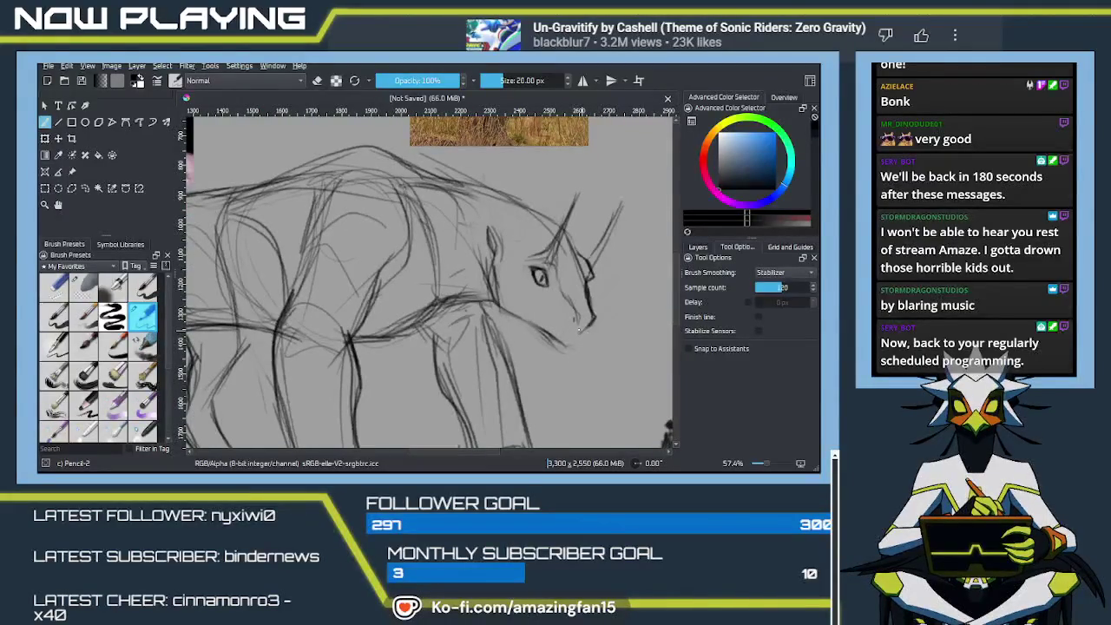
left_click_drag(580, 326, 567, 330)
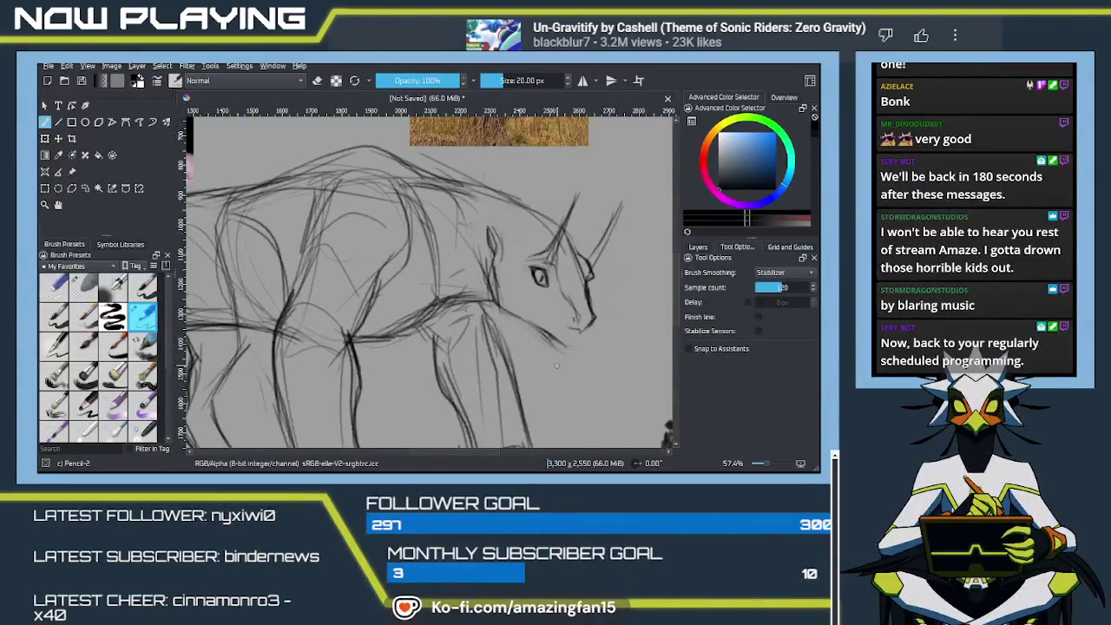
left_click(84, 287)
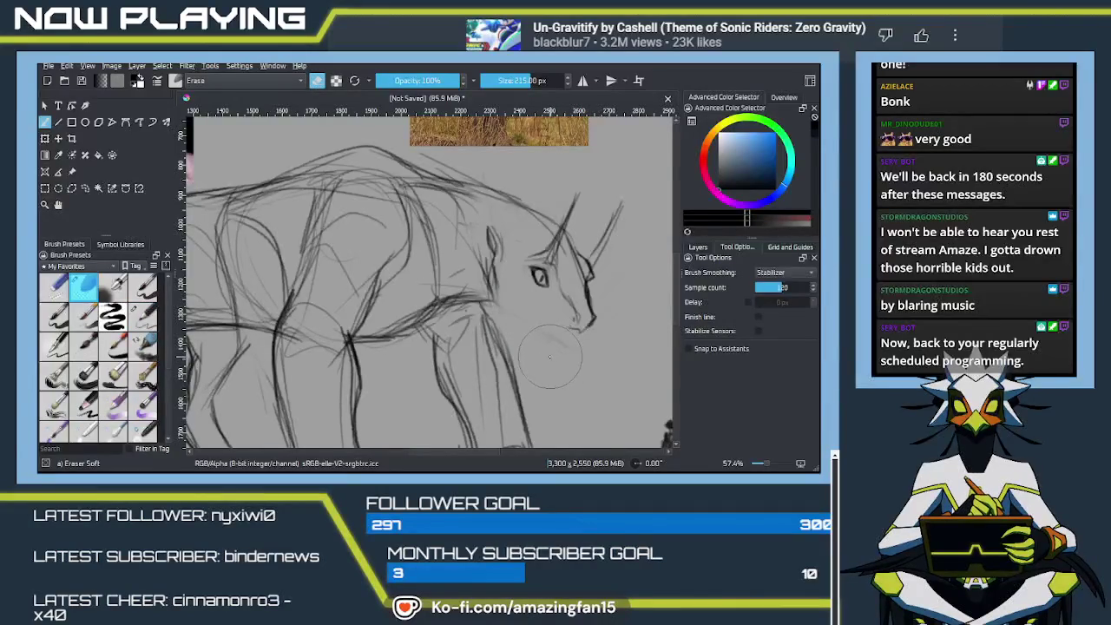
key("slash")
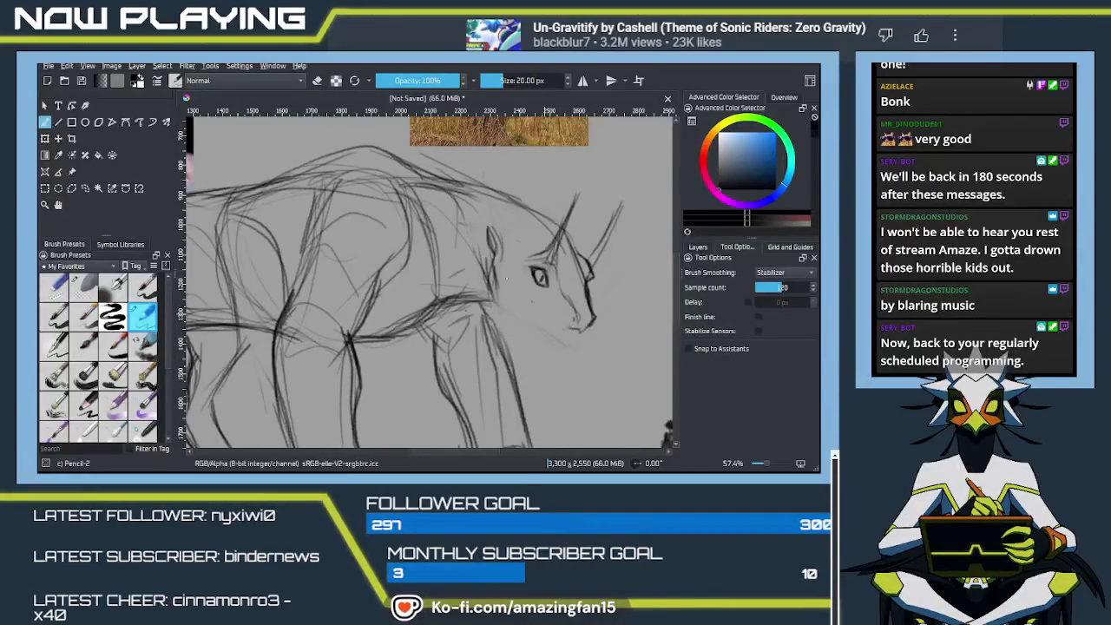
Draw the lower jaw line, neck, chest and short strokes under the chin.
left_click_drag(569, 326, 536, 311)
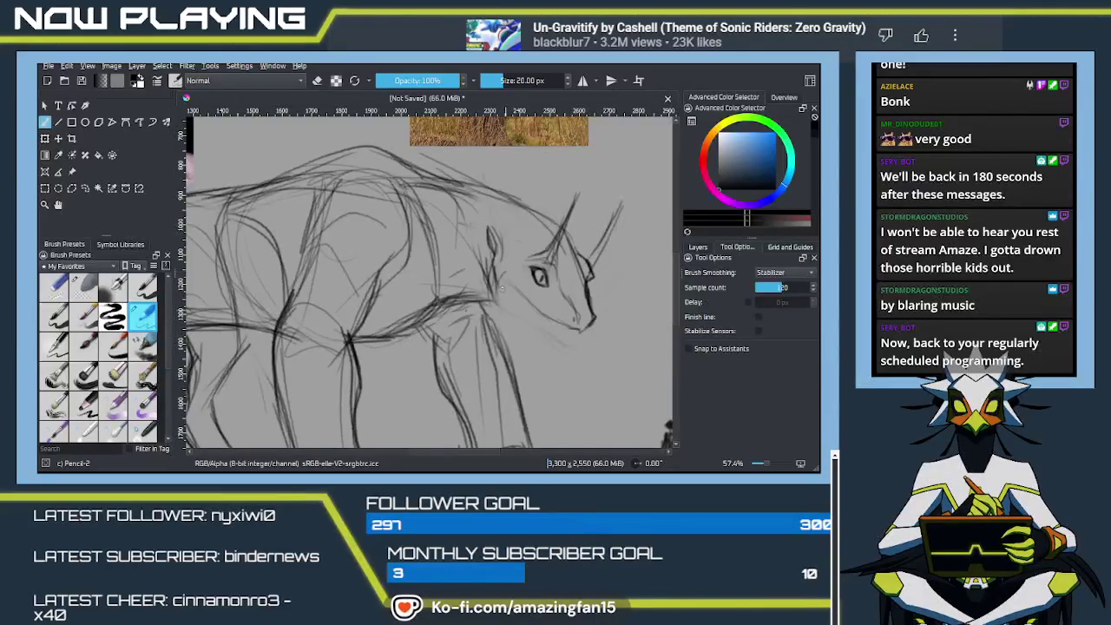
left_click_drag(518, 298, 528, 328)
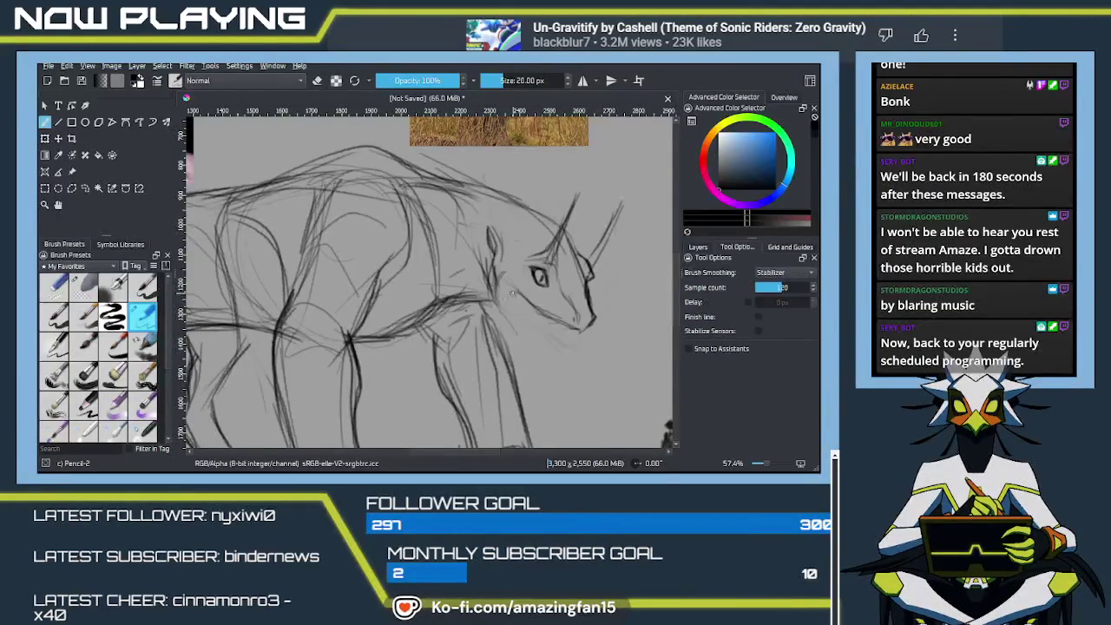
left_click_drag(492, 276, 530, 356)
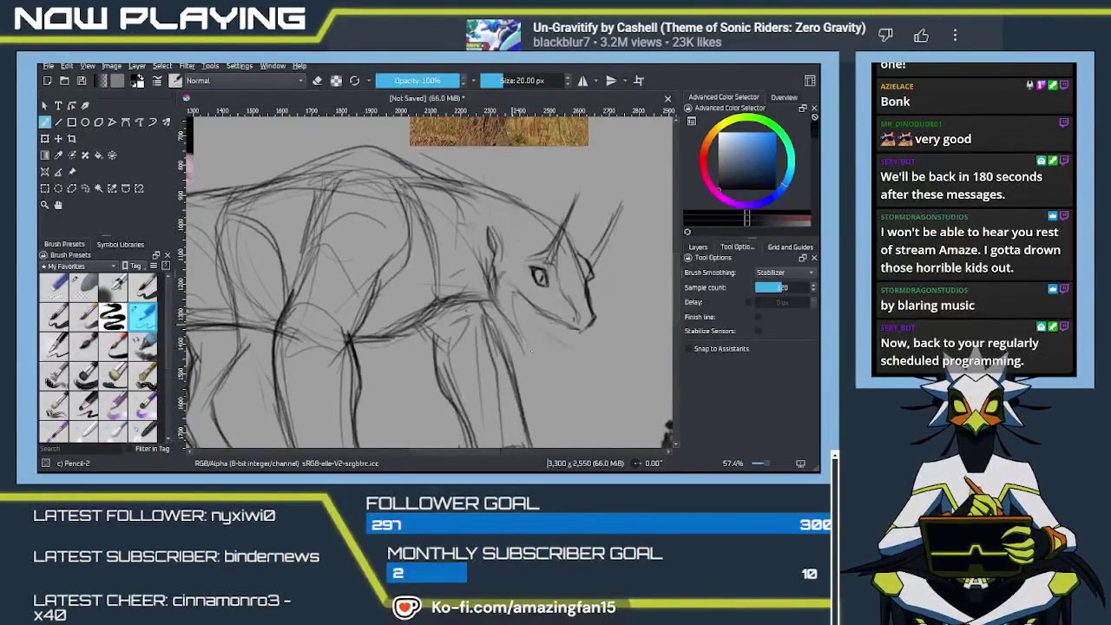
left_click_drag(547, 336, 525, 347)
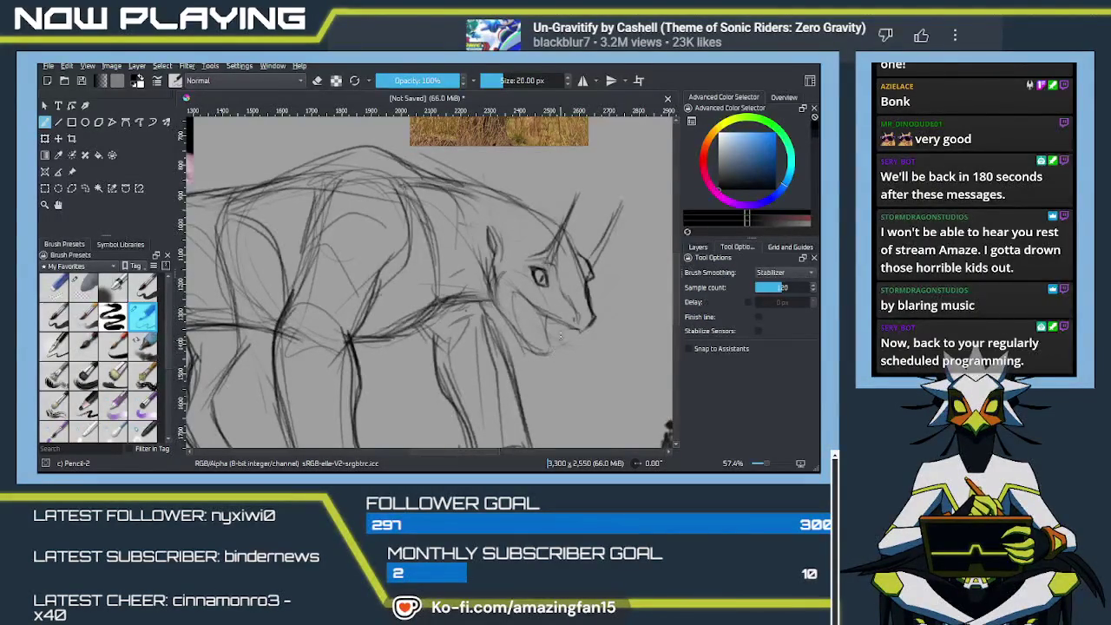
left_click_drag(579, 328, 567, 340)
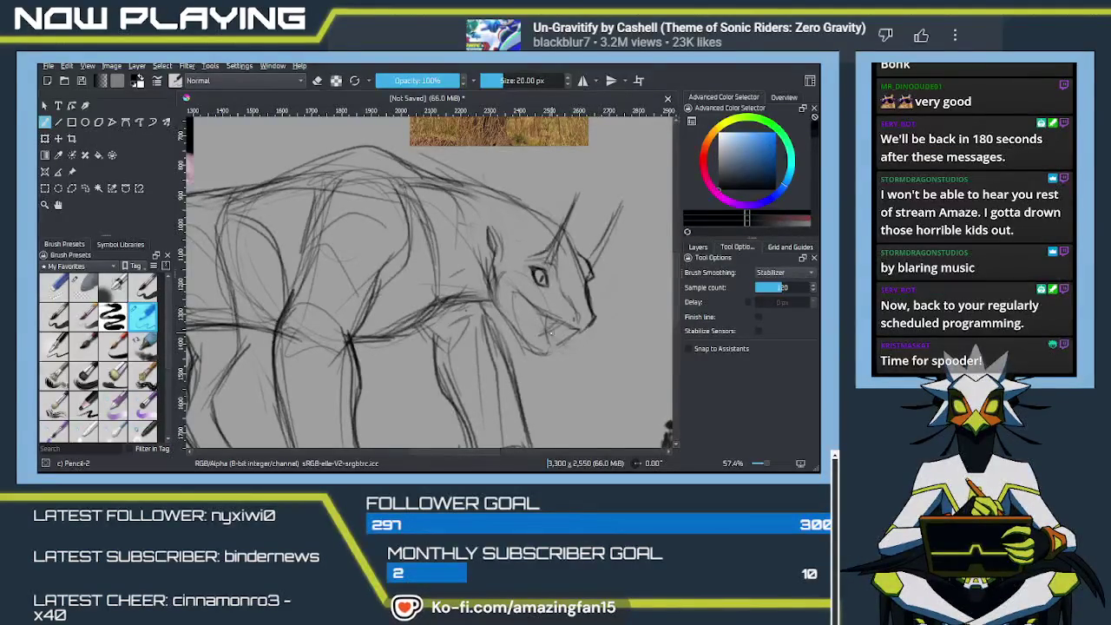
Add a short pencil stroke at the jaw, then switch away from Krita.
left_click_drag(589, 326, 596, 319)
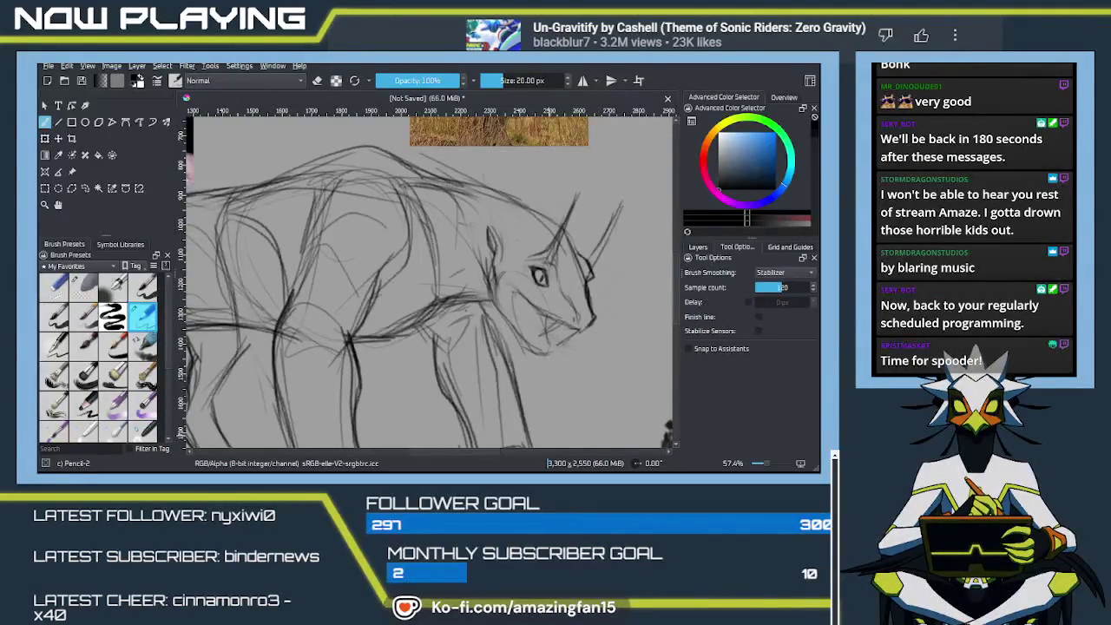
key("alt+Tab")
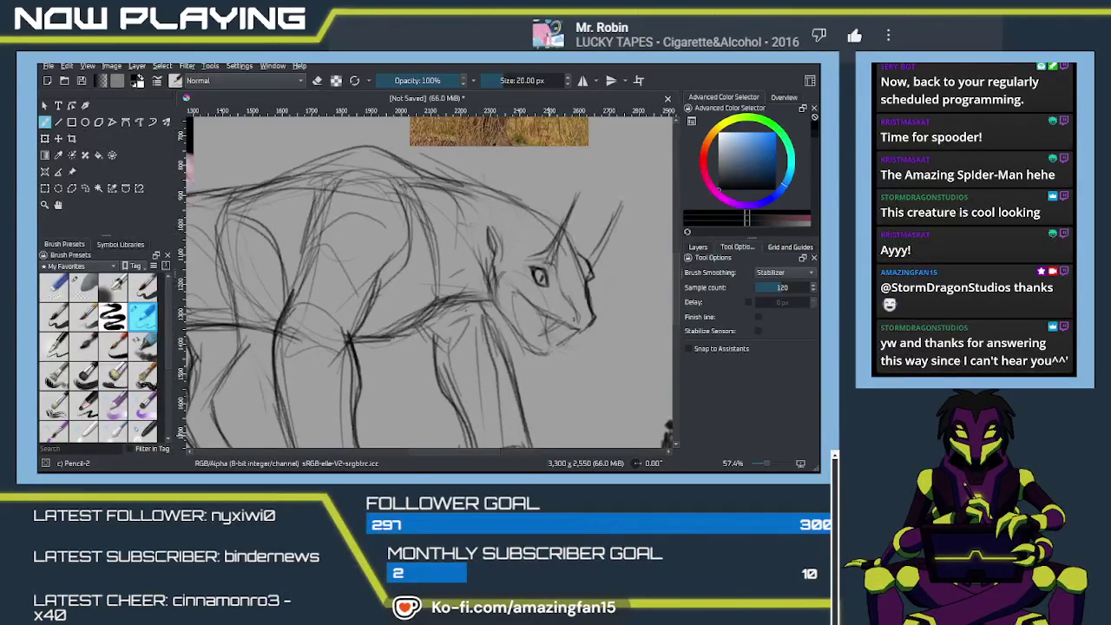
Erase stray jaw lines with Eraser Soft and redraw the jaw and neck strokes.
key("alt+Tab")
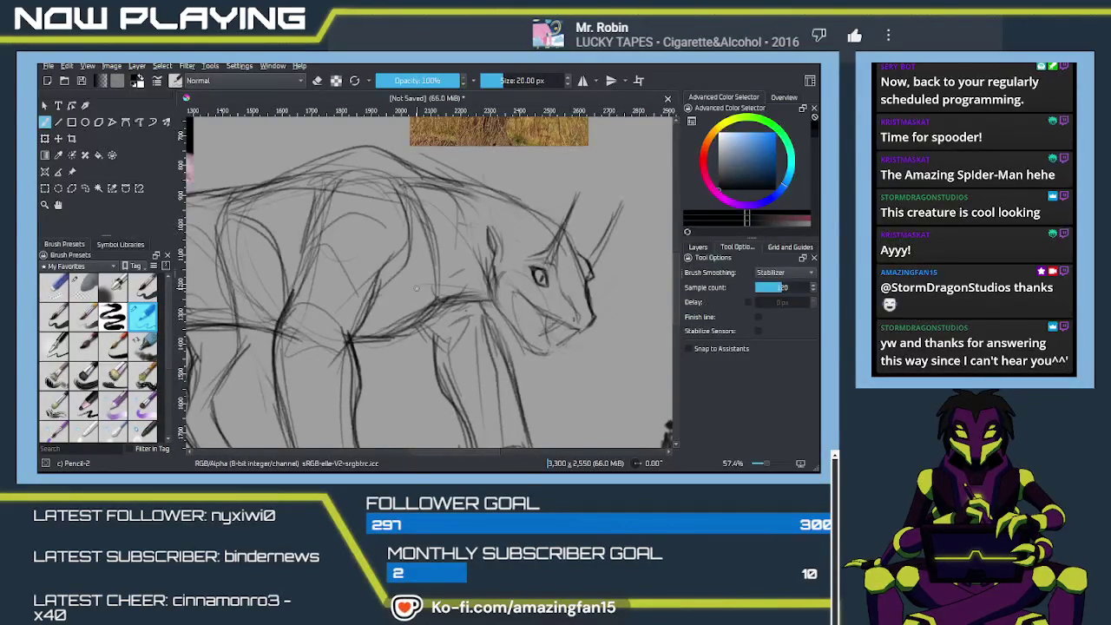
left_click_drag(416, 289, 510, 318)
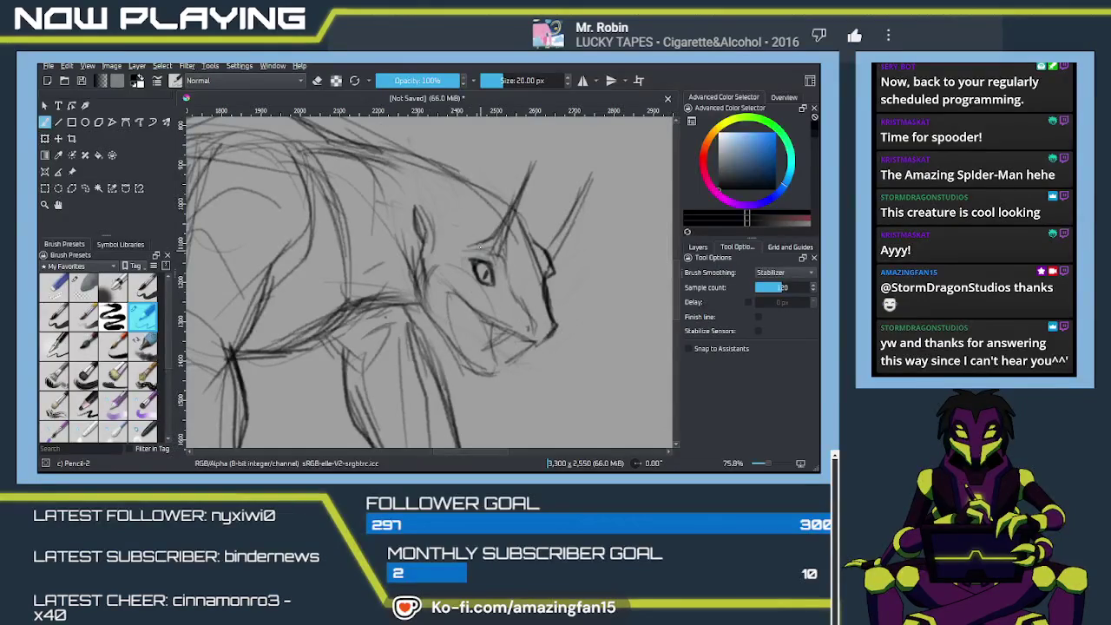
left_click(85, 287)
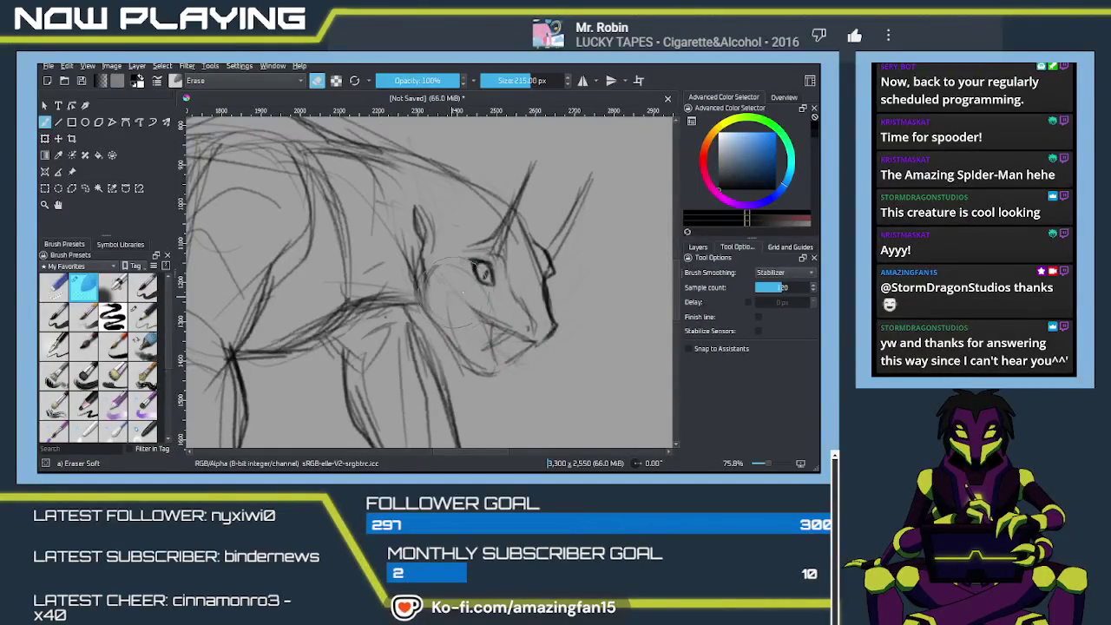
left_click_drag(508, 335, 534, 356)
key("slash")
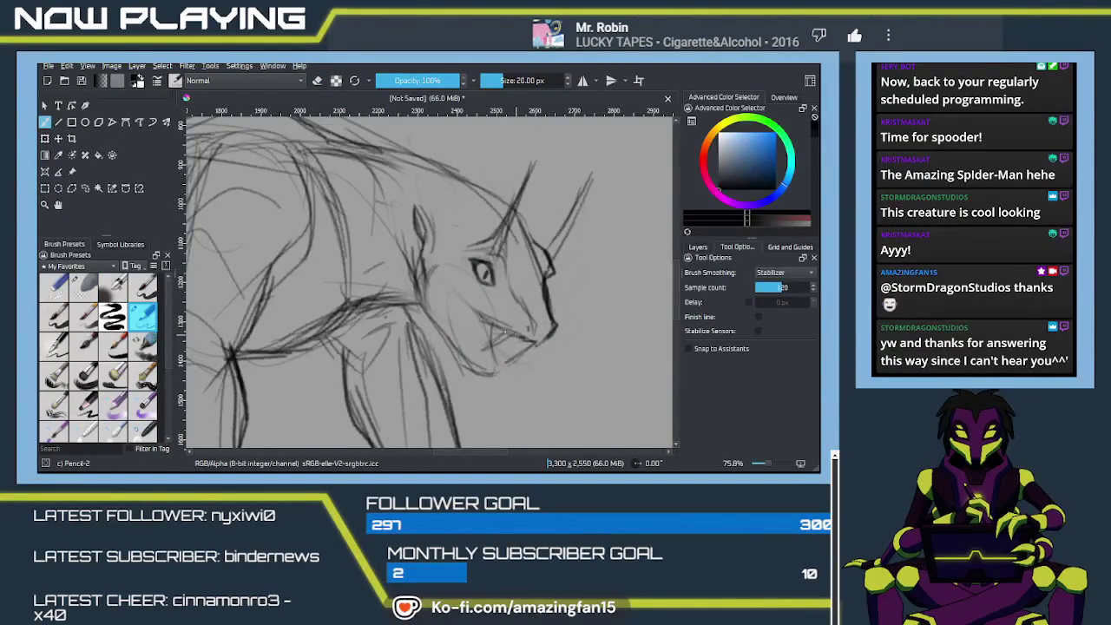
left_click_drag(506, 329, 481, 307)
mouse_move(452, 310)
left_mouse_down()
mouse_move(459, 346)
mouse_move(500, 362)
mouse_move(512, 349)
left_mouse_up()
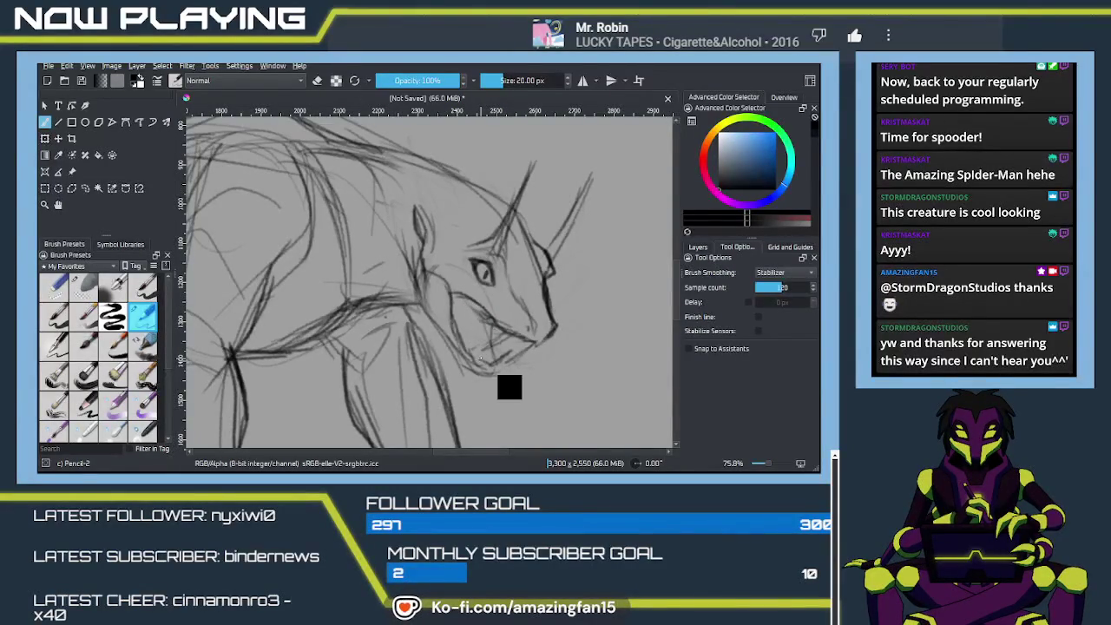
Darken the horn's left edge from eye to tip and strengthen the lower jaw line.
left_click_drag(483, 359, 537, 338)
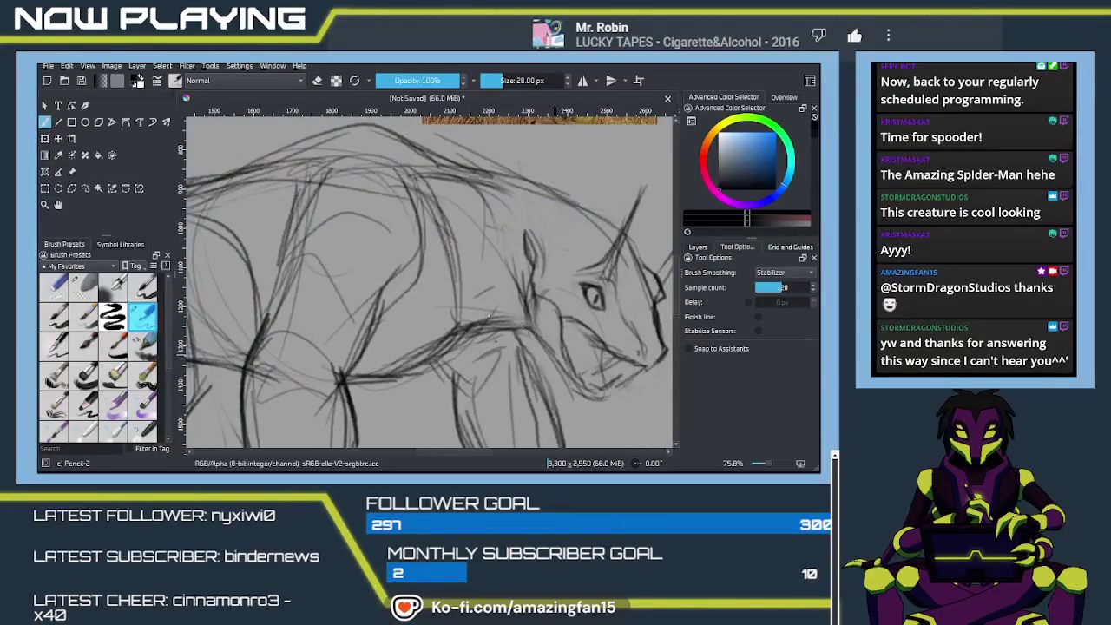
left_click_drag(537, 339, 479, 298)
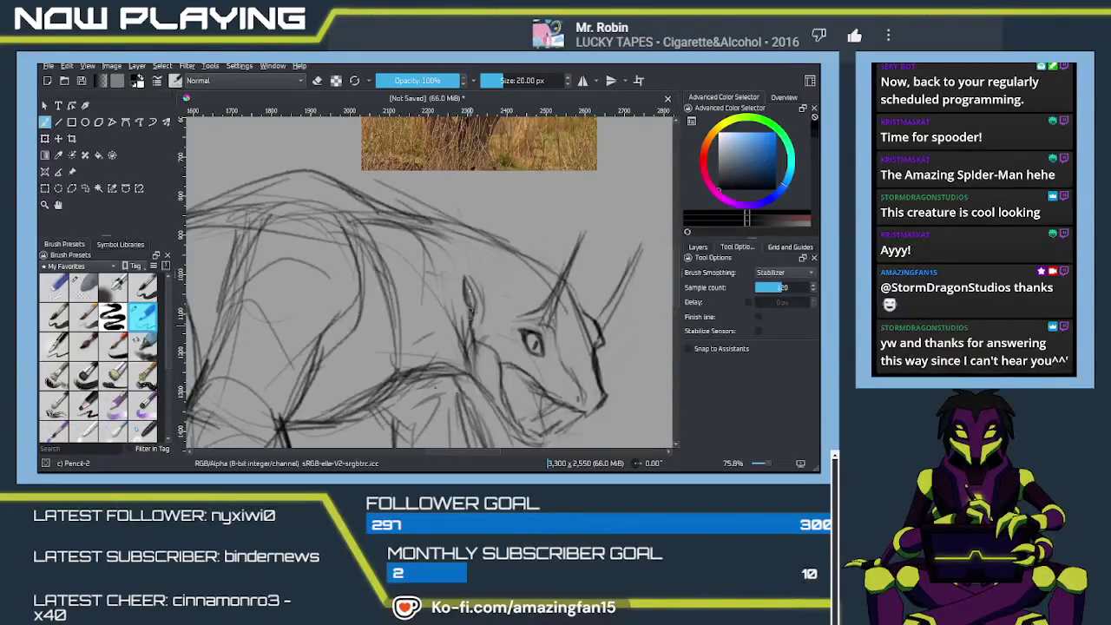
left_click_drag(375, 264, 440, 282)
left_click_drag(554, 348, 474, 272)
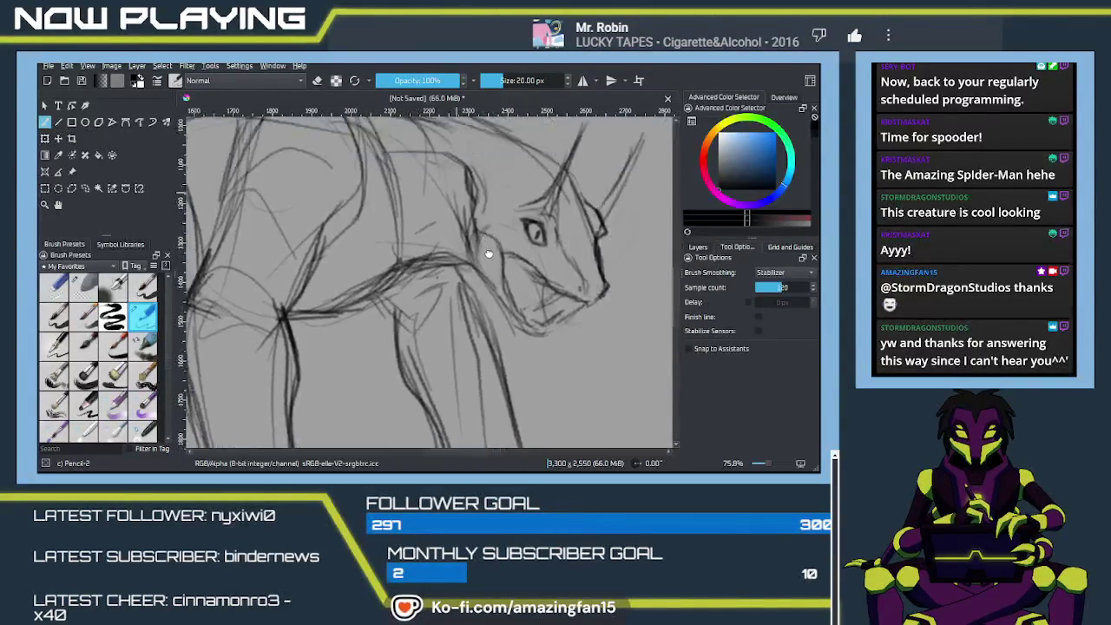
mouse_move(548, 335)
left_mouse_down()
mouse_move(518, 303)
mouse_move(502, 341)
left_mouse_up()
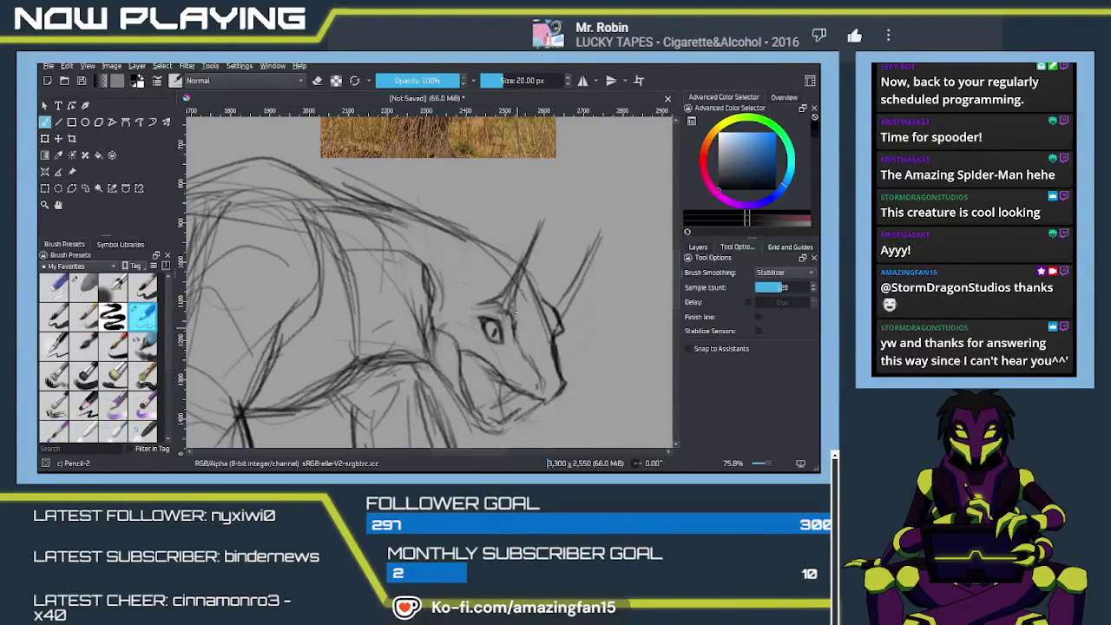
left_click_drag(491, 300, 543, 221)
left_click_drag(520, 294, 543, 225)
mouse_move(515, 315)
left_mouse_down()
mouse_move(536, 248)
mouse_move(526, 273)
left_mouse_up()
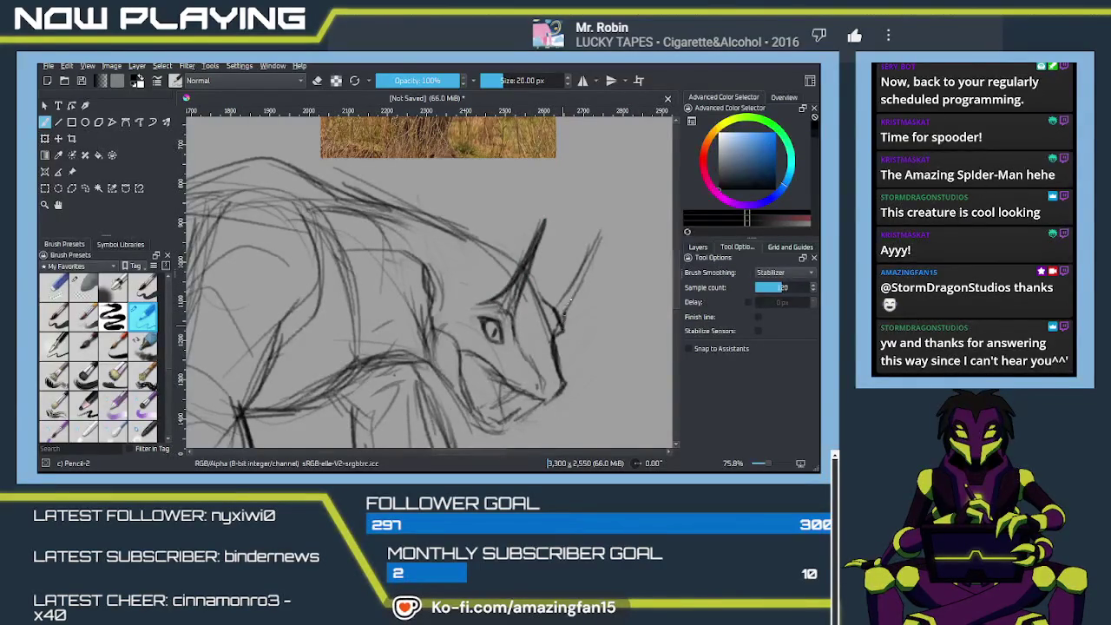
mouse_move(561, 316)
left_mouse_down()
mouse_move(571, 165)
mouse_move(463, 317)
mouse_move(472, 360)
left_mouse_up()
mouse_move(440, 316)
left_mouse_down()
mouse_move(458, 350)
mouse_move(481, 360)
left_mouse_up()
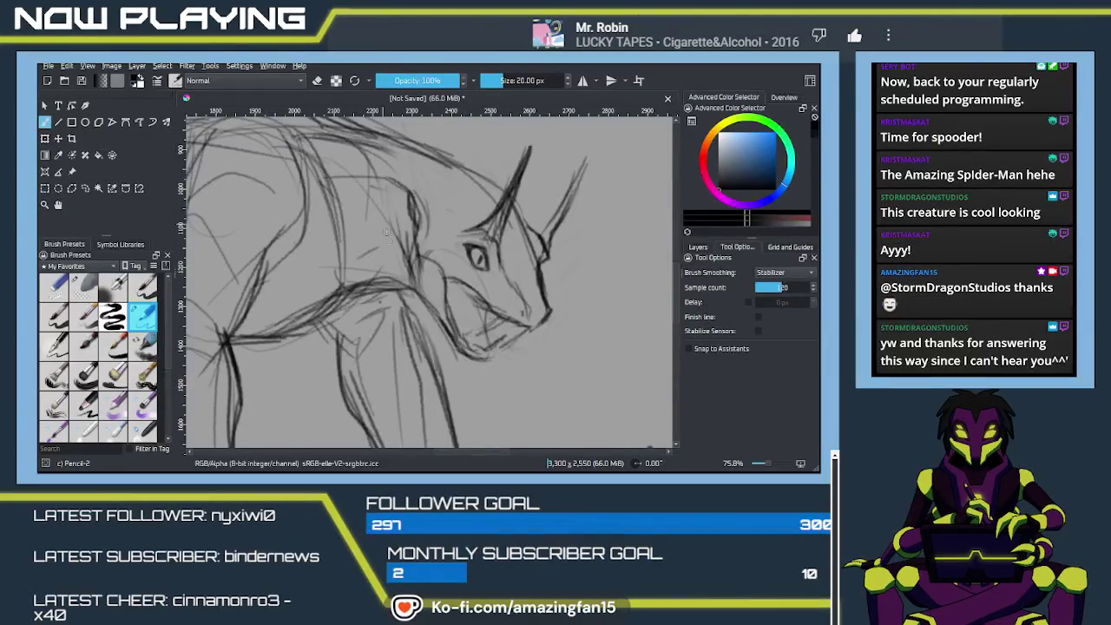
Erase part of the old horn and redraw pointed horns on the forehead and snout.
key("e")
mouse_move(525, 156)
left_mouse_down()
mouse_move(566, 228)
mouse_move(514, 248)
left_mouse_up()
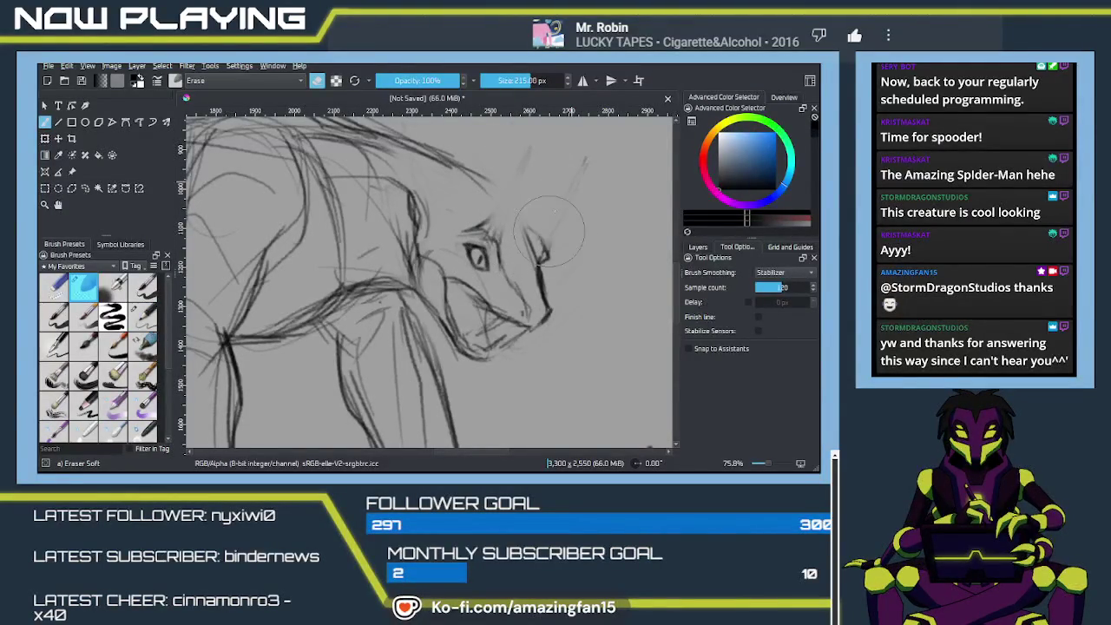
key("e")
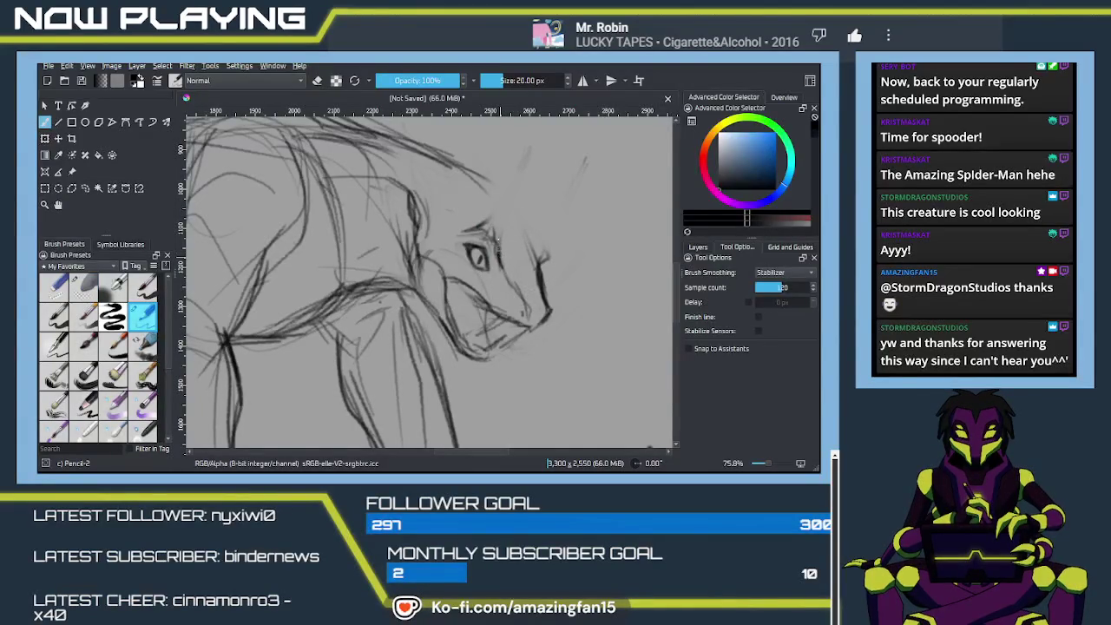
left_click_drag(476, 144, 480, 217)
mouse_move(478, 108)
left_mouse_down()
mouse_move(482, 210)
mouse_move(469, 232)
left_mouse_up()
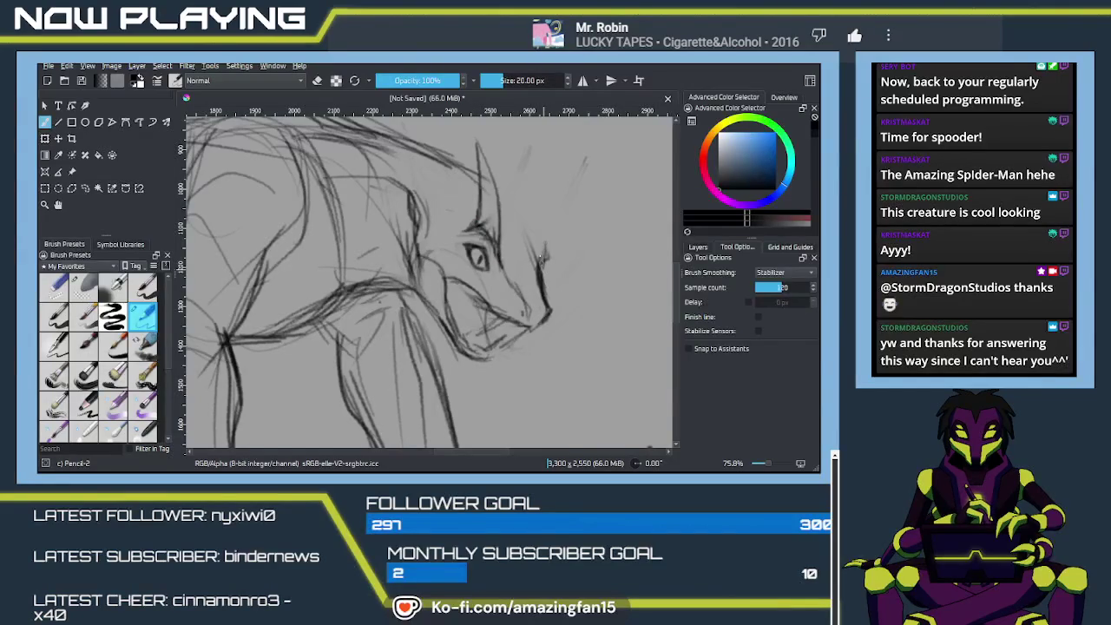
mouse_move(545, 235)
left_mouse_down()
mouse_move(536, 144)
mouse_move(528, 246)
left_mouse_up()
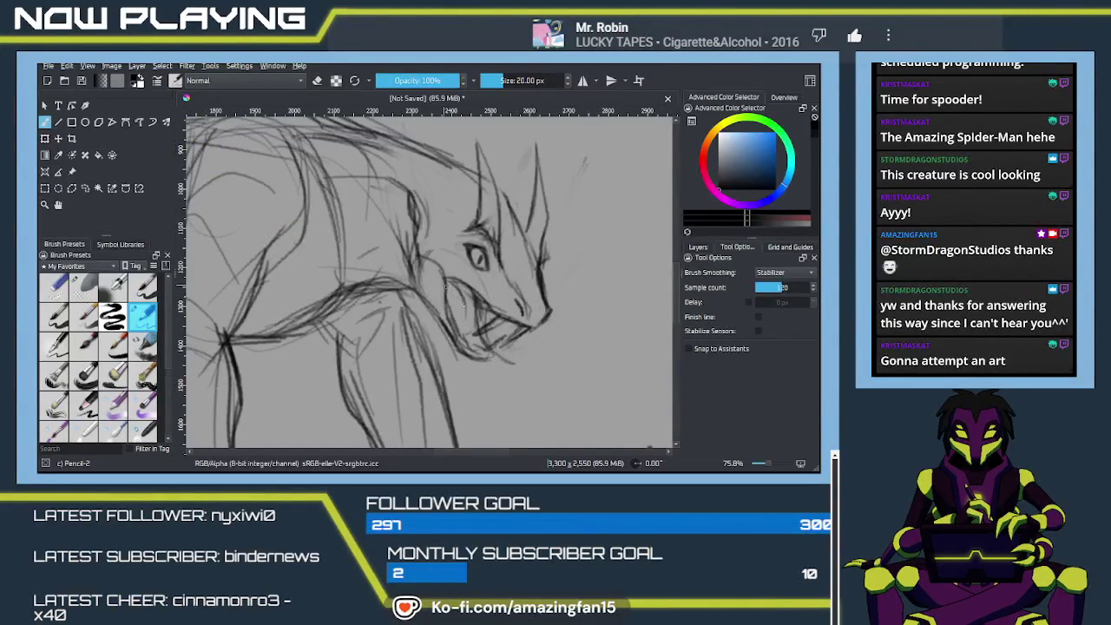
Add tooth strokes in the open mouth and define the jaw's underside.
left_click_drag(486, 345, 513, 363)
mouse_move(524, 367)
left_mouse_down()
mouse_move(479, 349)
mouse_move(490, 367)
left_mouse_up()
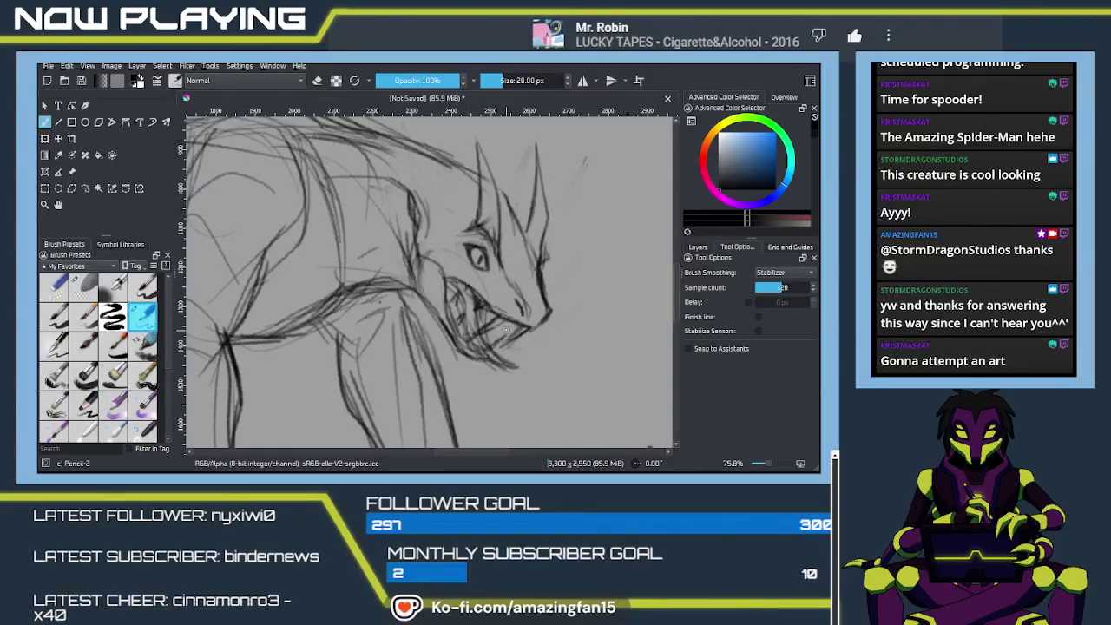
left_click_drag(464, 302, 512, 286)
Scroll around the creature sketch and reference photos, then refocus the drawing window.
scroll(511, 287, "up", 2)
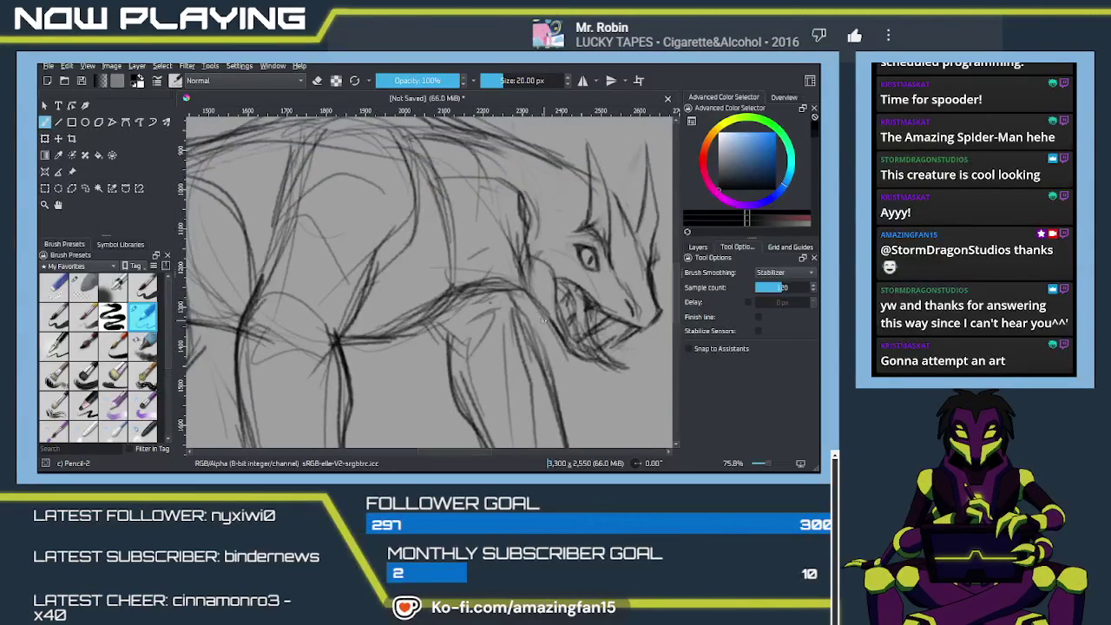
scroll(506, 300, "right", 3)
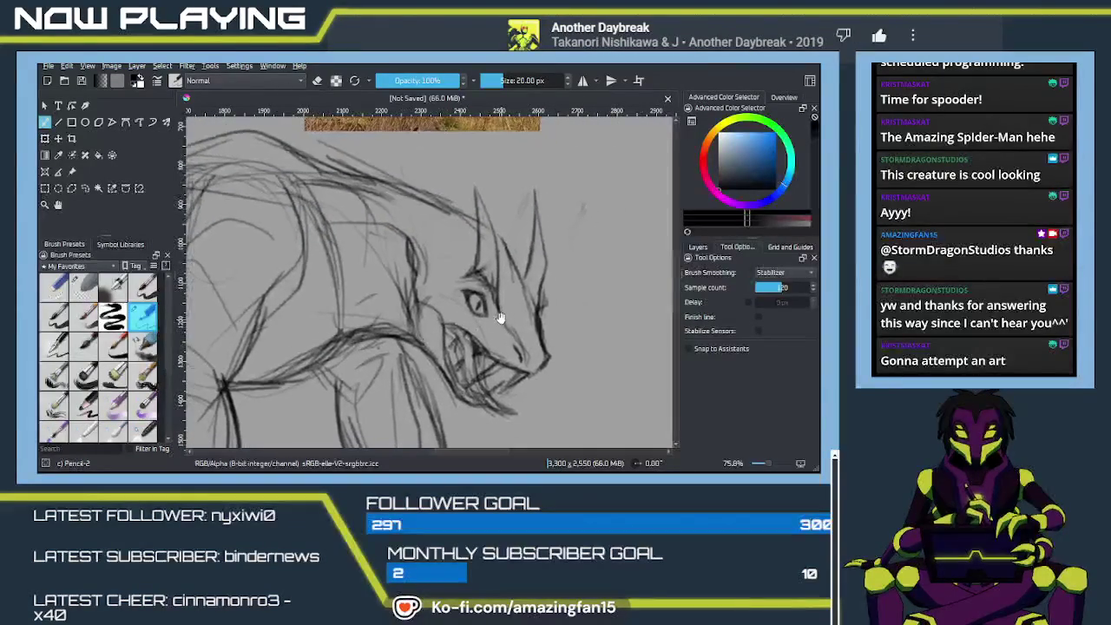
scroll(500, 328, "up", 2)
scroll(499, 328, "down", 1)
scroll(502, 313, "down", 1)
scroll(504, 299, "down", 1)
scroll(505, 284, "down", 2)
scroll(438, 313, "up", 1)
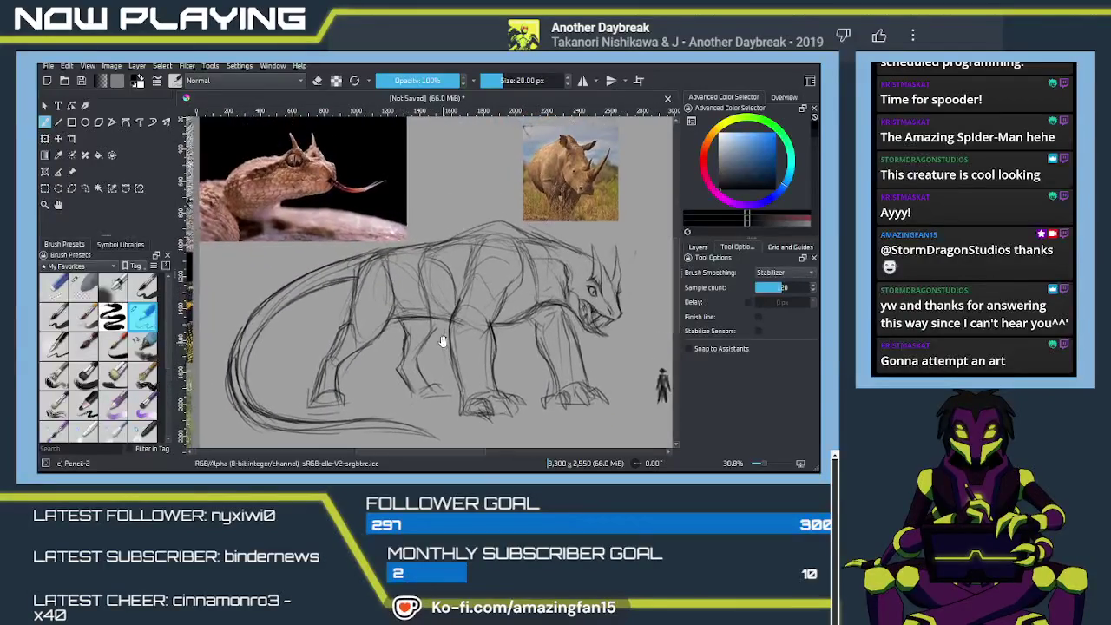
scroll(432, 321, "right", 3)
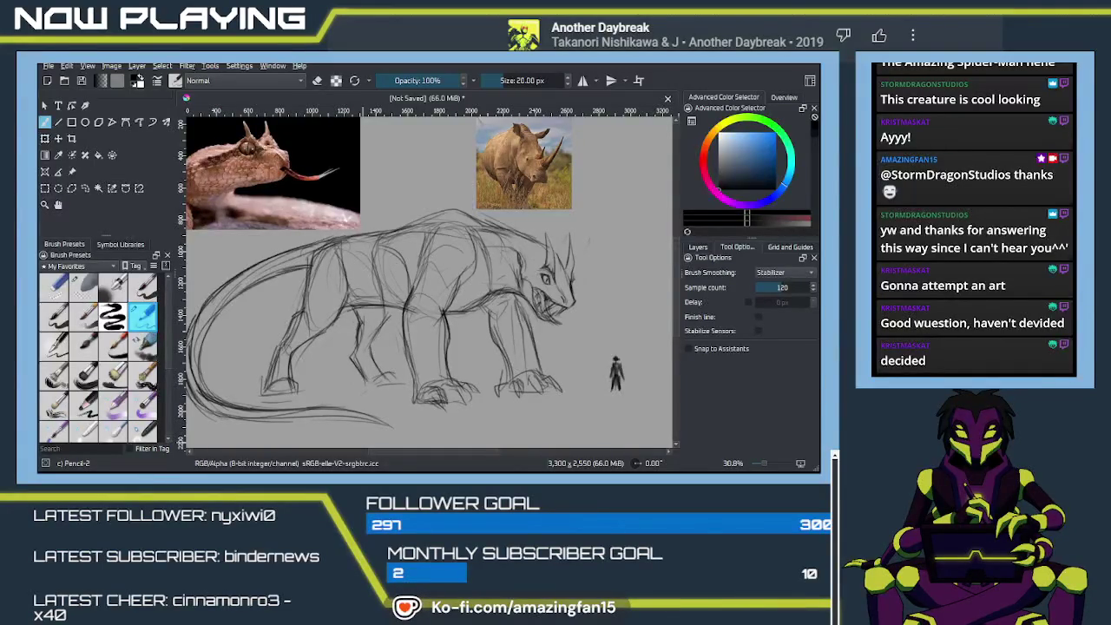
left_click(431, 330)
Zoom in on the legs and reshape the second leg from the left.
mouse_move(432, 330)
left_mouse_down()
mouse_move(353, 304)
mouse_move(251, 239)
left_mouse_up()
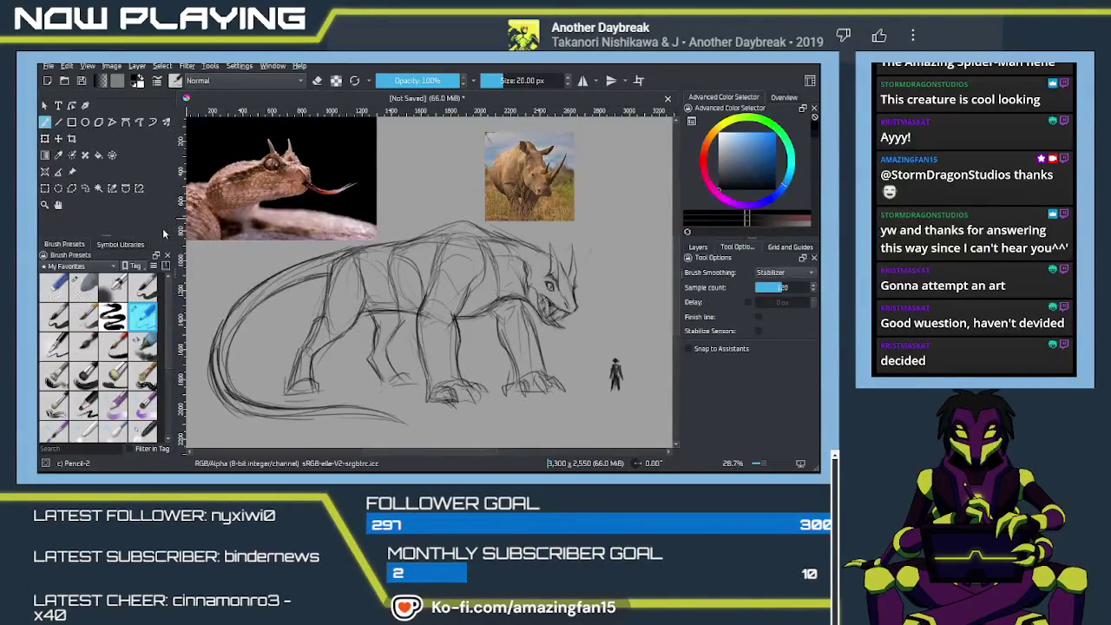
left_click_drag(400, 260, 417, 287)
left_click_drag(388, 386, 447, 283)
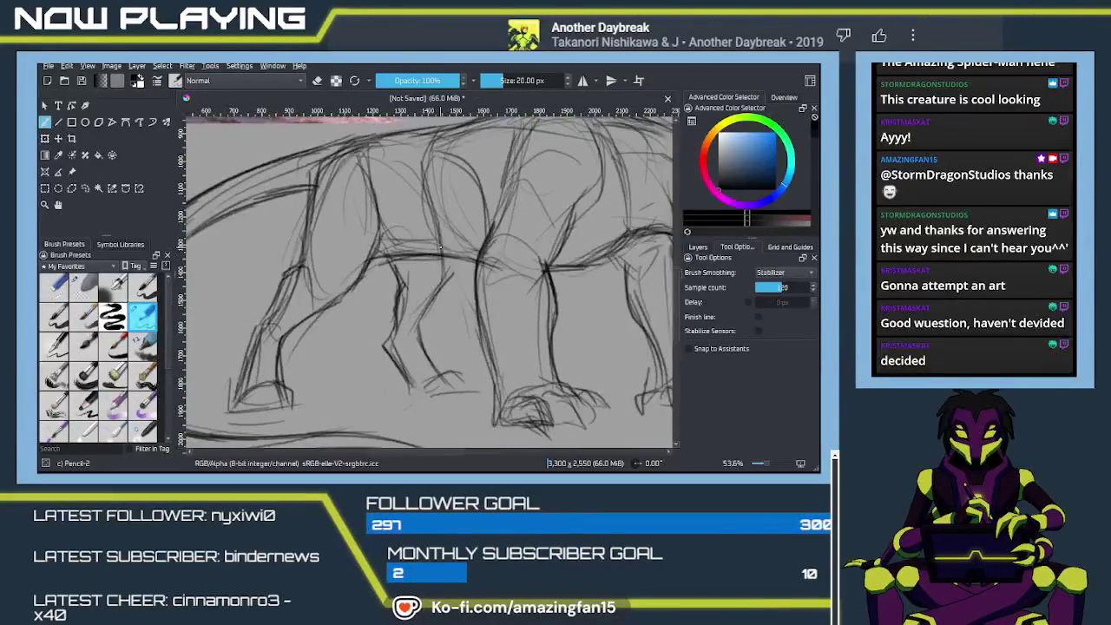
mouse_move(439, 289)
left_mouse_down()
mouse_move(415, 327)
mouse_move(415, 385)
left_mouse_up()
mouse_move(380, 325)
left_mouse_down()
mouse_move(415, 392)
mouse_move(443, 392)
mouse_move(430, 384)
mouse_move(448, 398)
mouse_move(446, 375)
left_mouse_up()
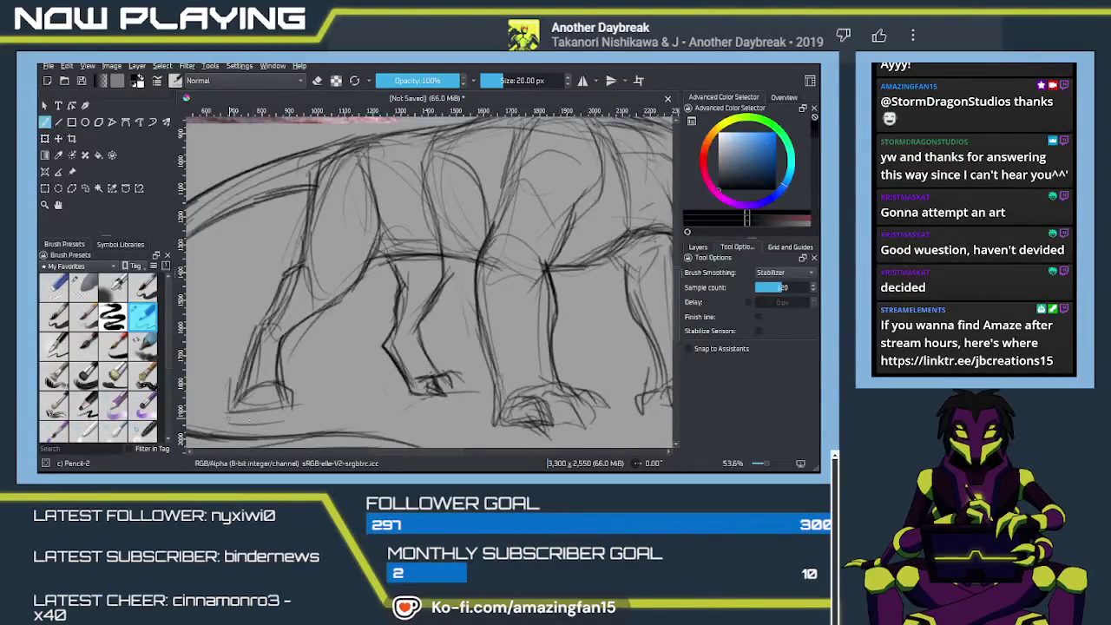
Darken the leftmost foot's outline and the toes of the right front foot.
mouse_move(231, 411)
left_mouse_down()
mouse_move(283, 421)
mouse_move(226, 415)
left_mouse_up()
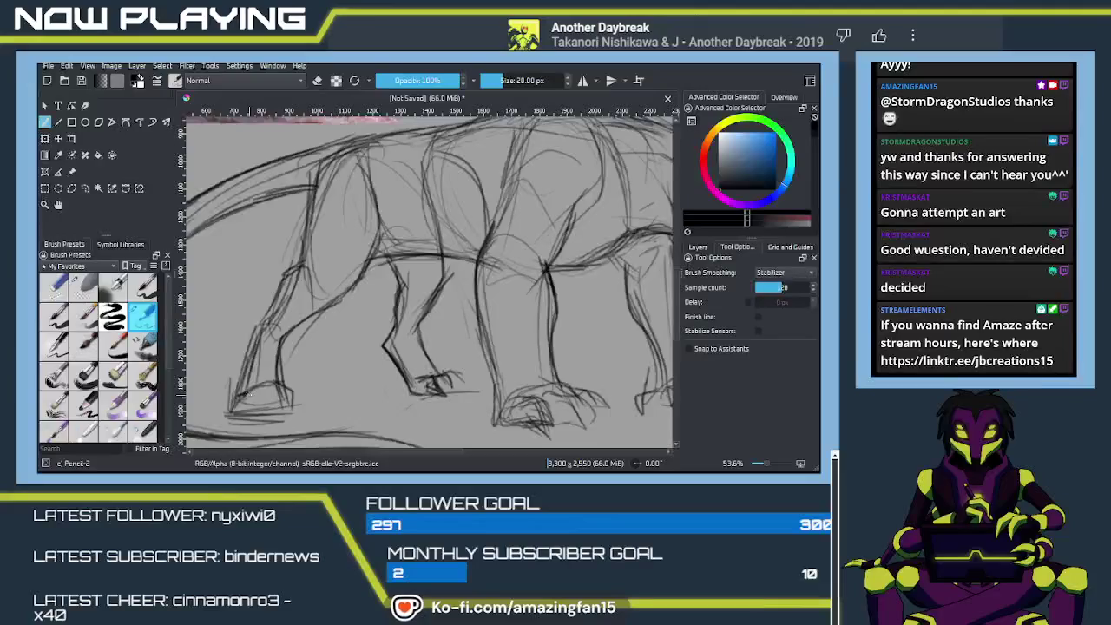
mouse_move(252, 396)
left_mouse_down()
mouse_move(253, 417)
mouse_move(231, 414)
left_mouse_up()
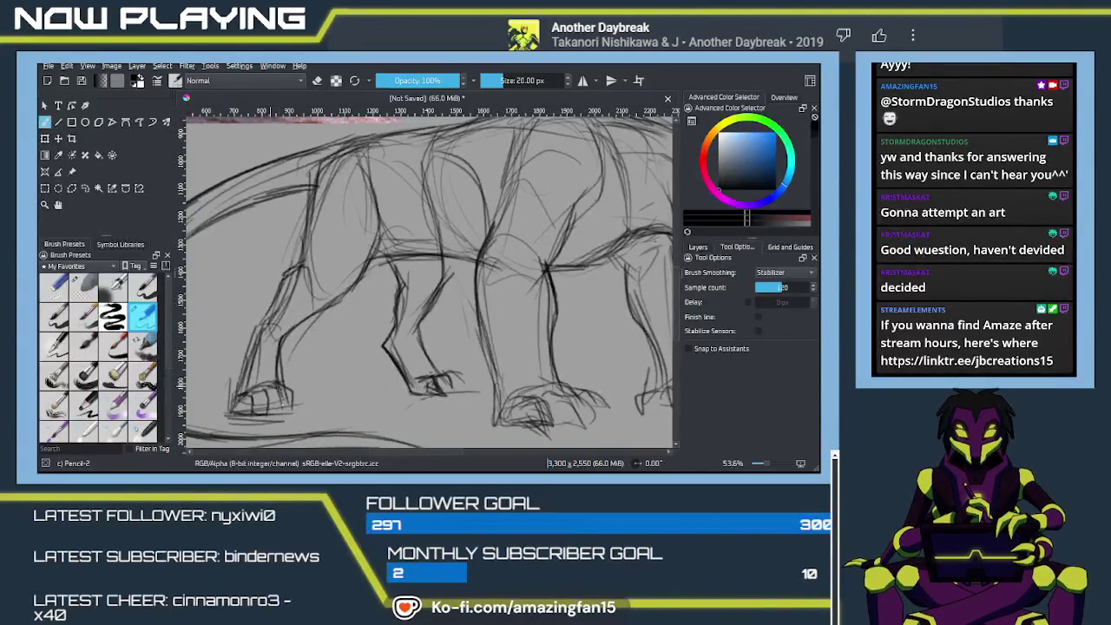
mouse_move(280, 415)
left_mouse_down()
mouse_move(297, 406)
mouse_move(262, 402)
left_mouse_up()
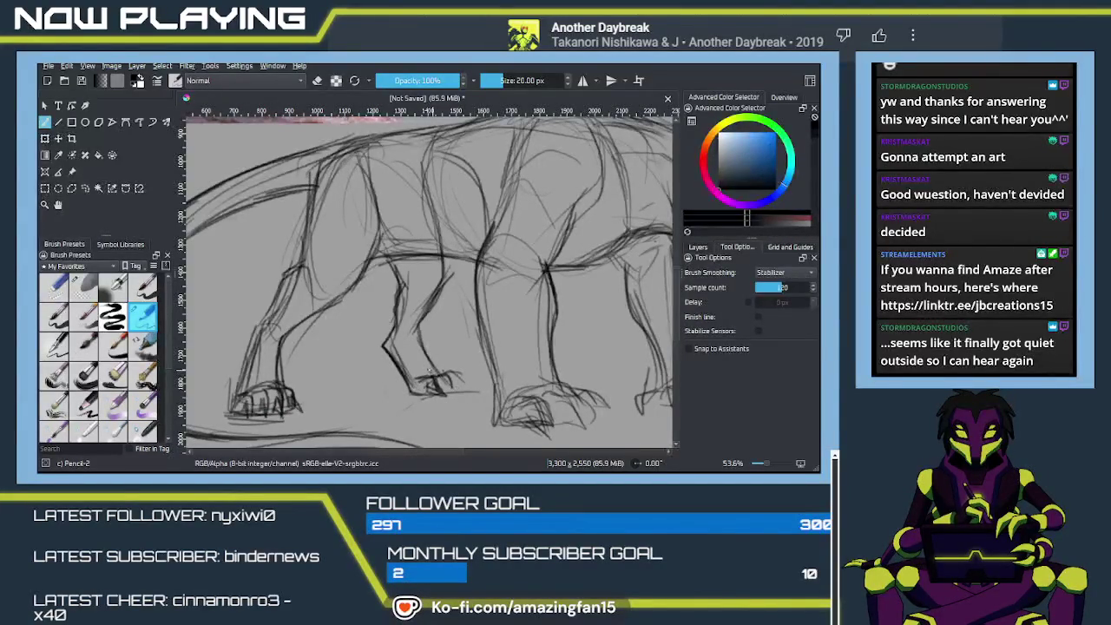
mouse_move(426, 379)
left_mouse_down()
mouse_move(457, 368)
mouse_move(442, 394)
mouse_move(460, 370)
mouse_move(467, 392)
left_mouse_up()
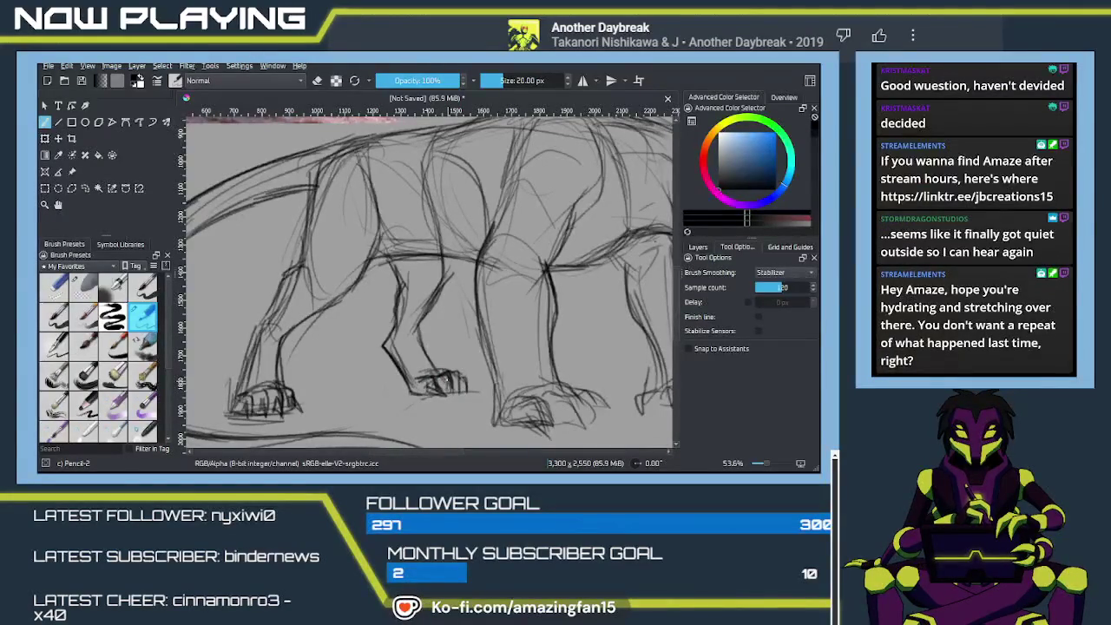
left_click_drag(453, 382, 472, 394)
left_click_drag(390, 257, 437, 349)
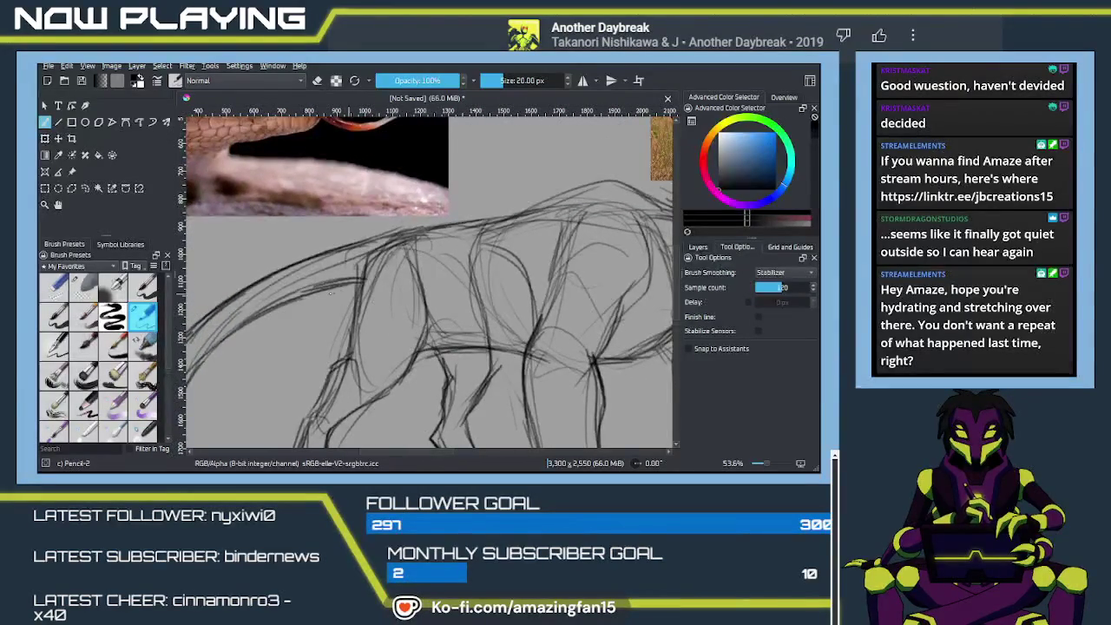
Strengthen the belly and leg contours, erasing stray lines near the legs.
left_click_drag(443, 344, 466, 345)
left_click_drag(529, 320, 484, 364)
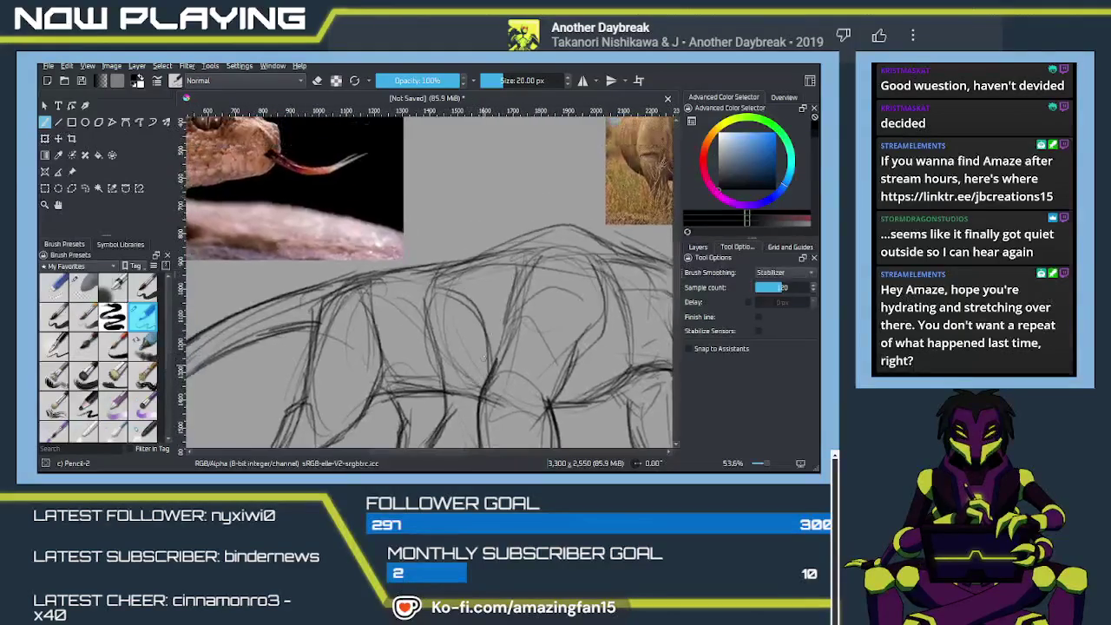
left_click_drag(442, 293, 486, 363)
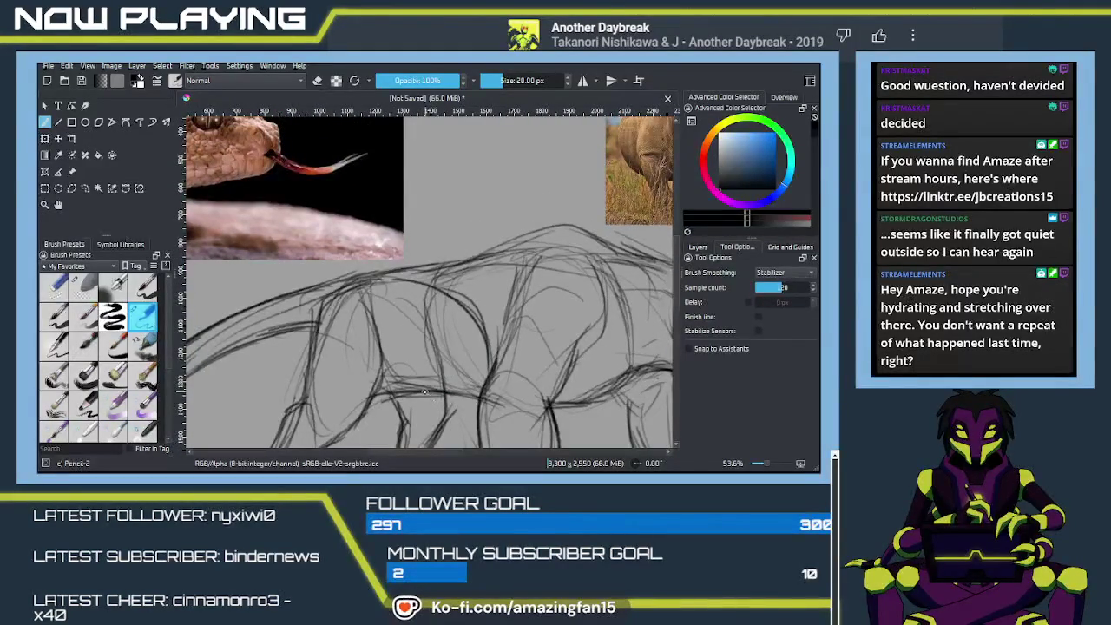
key("slash")
left_click_drag(408, 386, 476, 393)
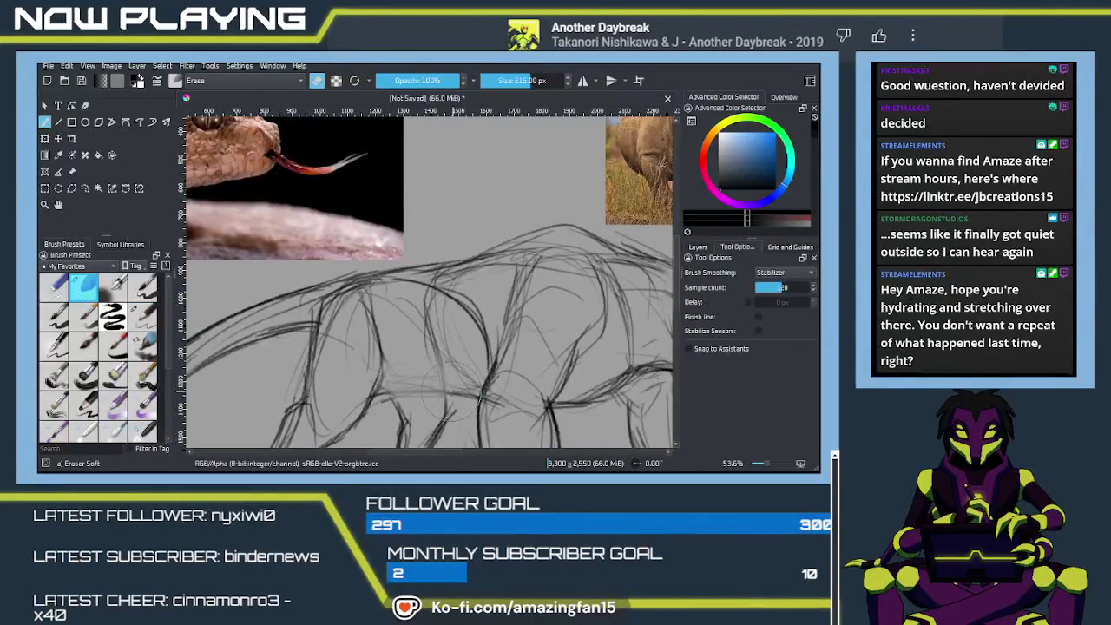
key("slash")
mouse_move(377, 317)
left_mouse_down()
mouse_move(386, 372)
mouse_move(429, 389)
left_mouse_up()
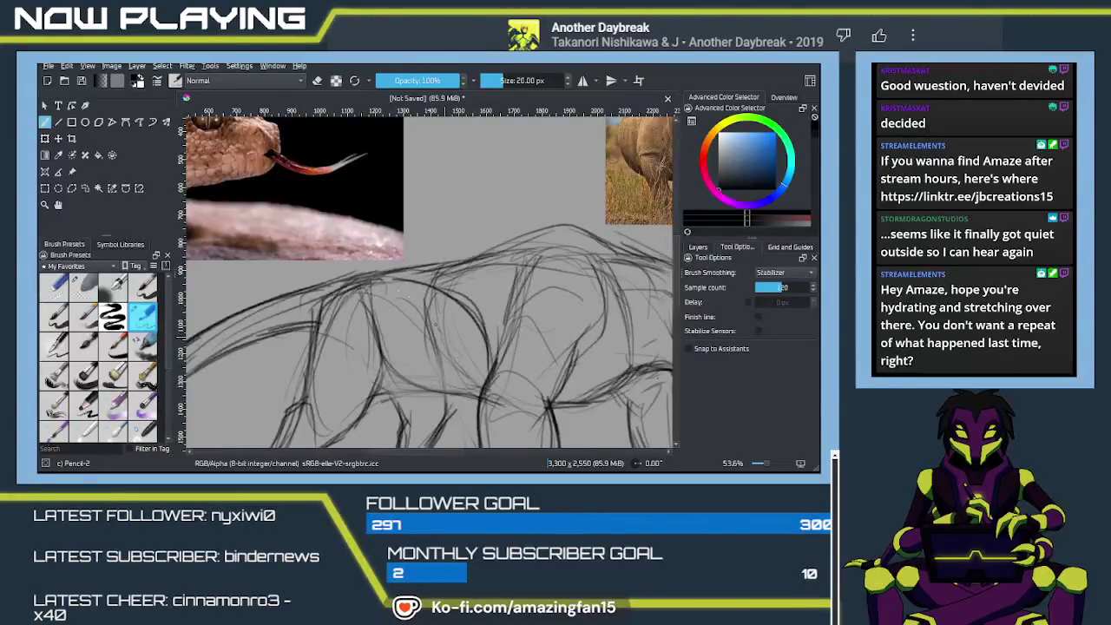
Draw the belly and leg lines, then trace darker strokes along the creature's back.
mouse_move(383, 386)
left_mouse_down()
mouse_move(437, 319)
mouse_move(476, 333)
left_mouse_up()
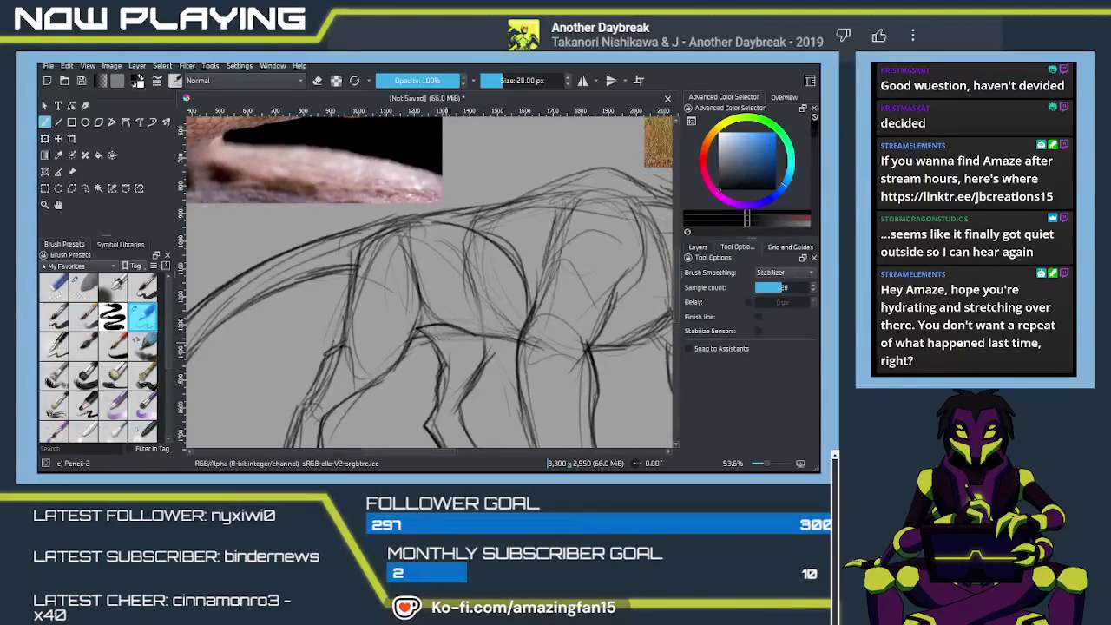
mouse_move(436, 321)
left_mouse_down()
mouse_move(507, 340)
mouse_move(477, 359)
mouse_move(462, 394)
left_mouse_up()
scroll(462, 395, "up", 2)
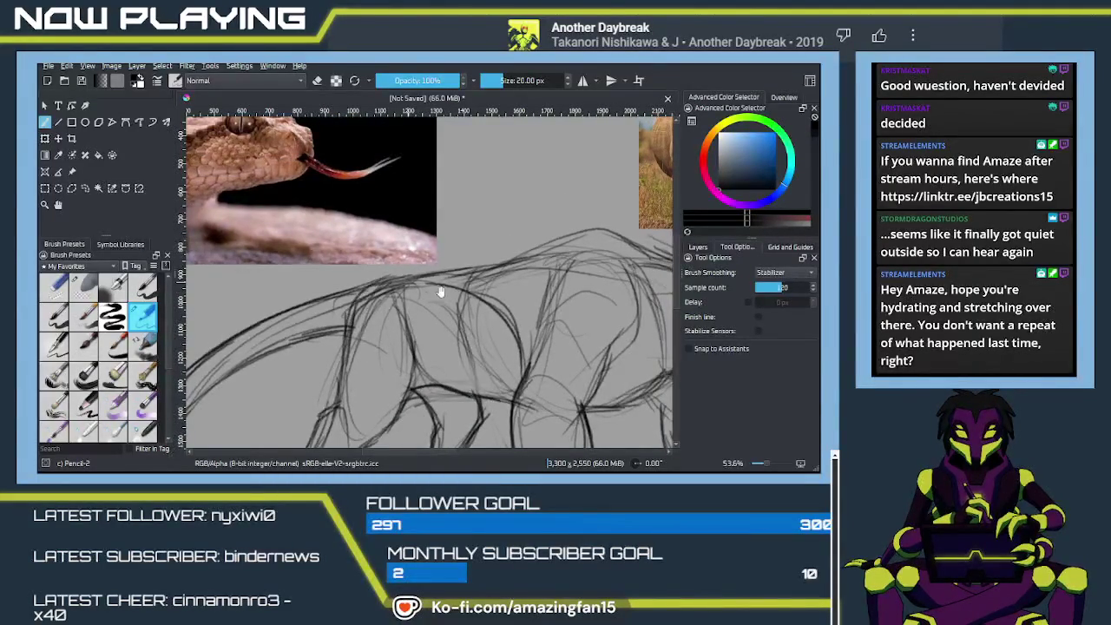
left_click_drag(625, 329, 409, 335)
left_click_drag(526, 361, 497, 318)
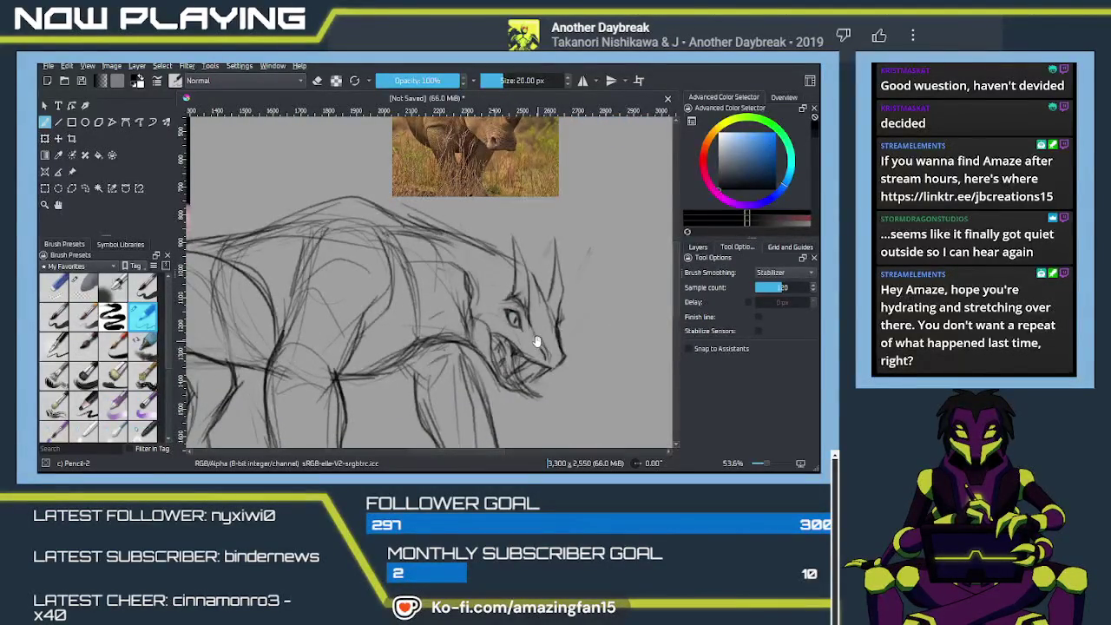
left_click_drag(538, 341, 549, 379)
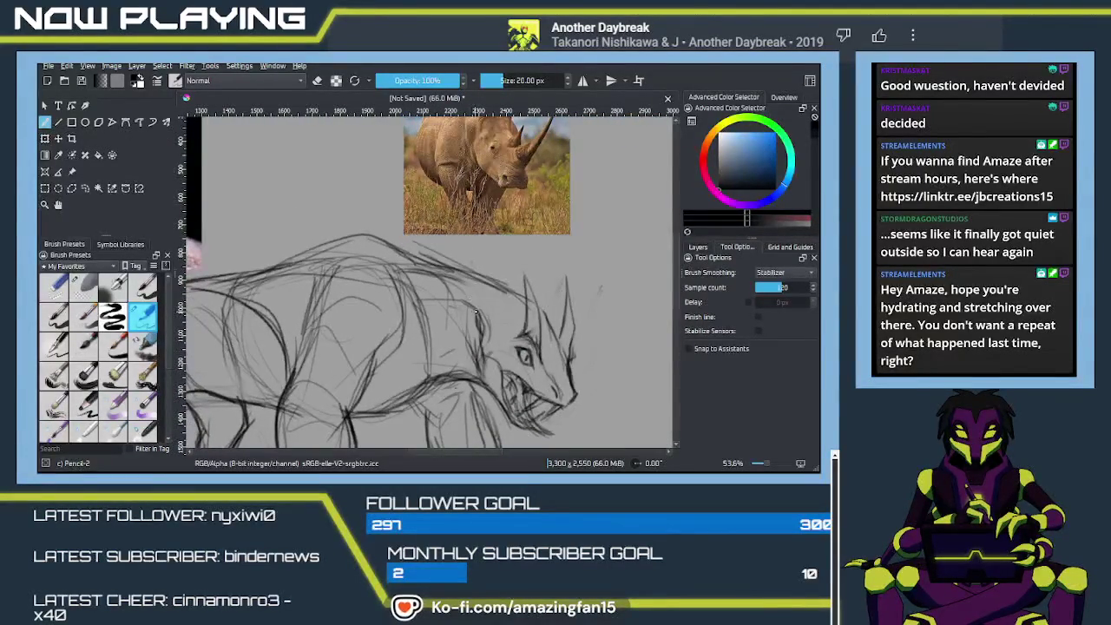
mouse_move(500, 292)
left_mouse_down()
mouse_move(340, 235)
mouse_move(283, 265)
mouse_move(224, 274)
left_mouse_up()
mouse_move(309, 245)
left_mouse_down()
mouse_move(221, 280)
mouse_move(462, 250)
mouse_move(464, 300)
left_mouse_up()
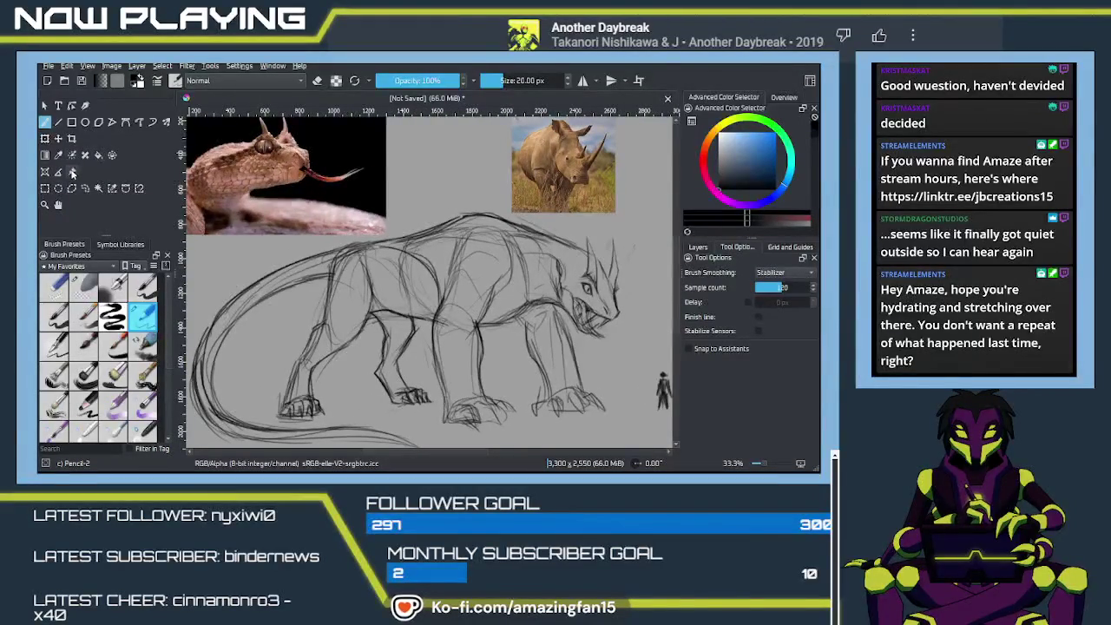
Move the snake reference mostly off the left edge and the rhino toward the top-right.
left_click(72, 171)
left_click(292, 202)
left_click_drag(292, 201, 136, 155)
left_click_drag(556, 182, 643, 179)
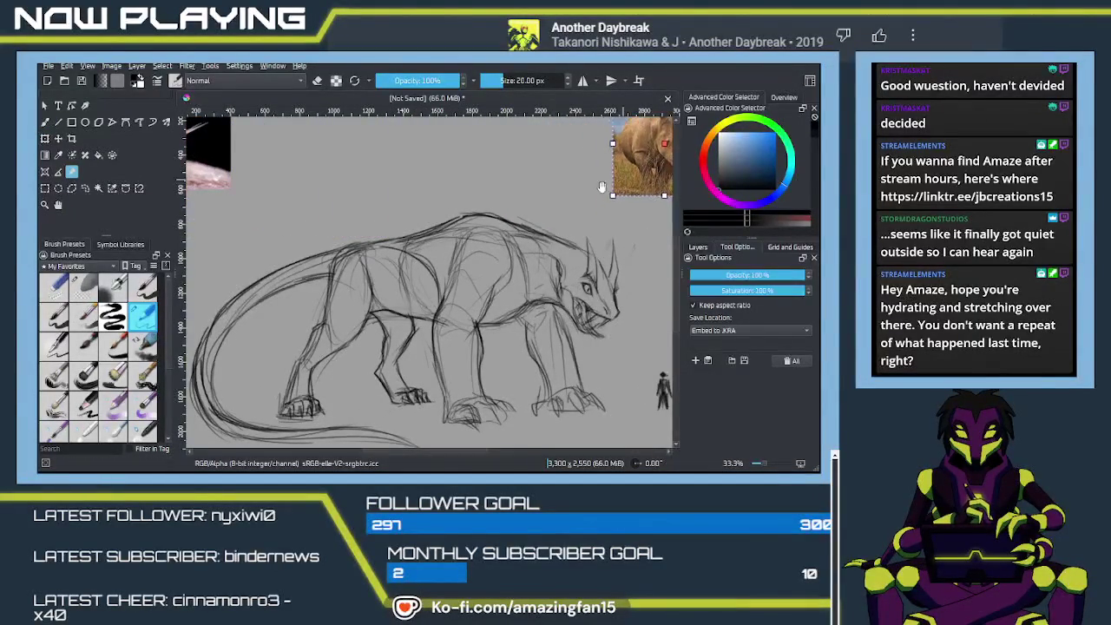
Raise the rhino reference slightly, select the pink reference, and rotate the view.
scroll(532, 169, "down", 3)
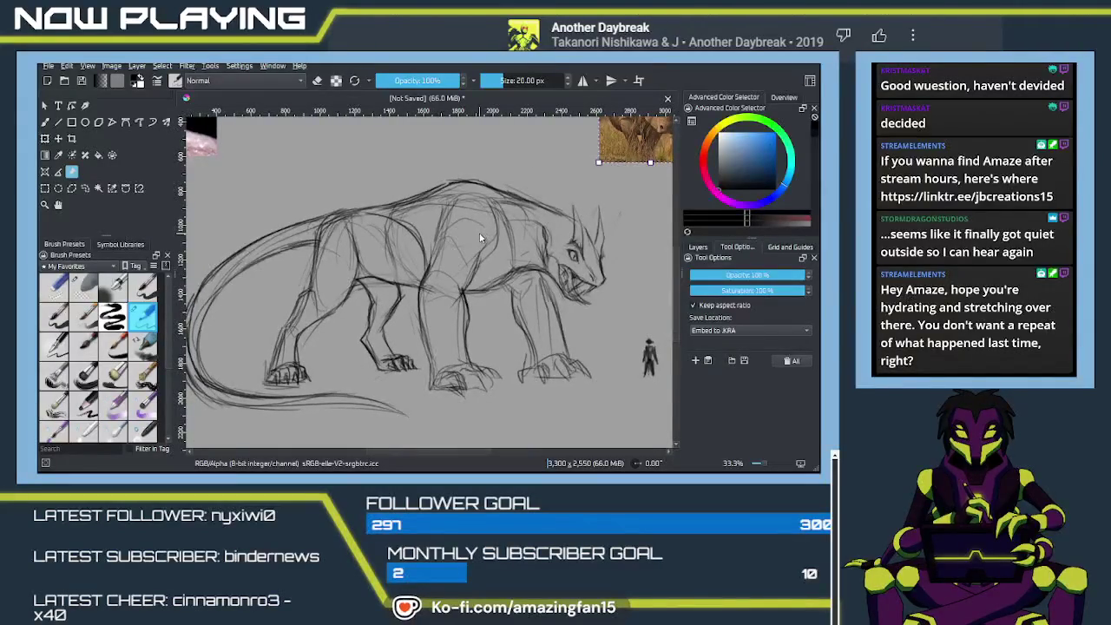
scroll(477, 235, "down", 1)
scroll(512, 182, "up", 2)
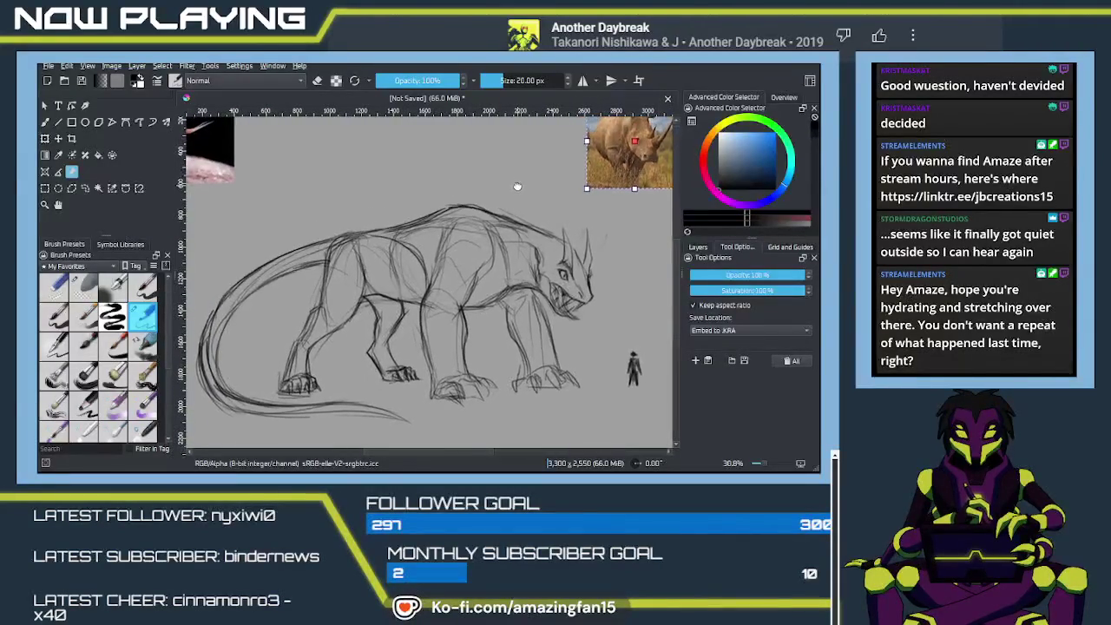
left_click_drag(615, 153, 614, 138)
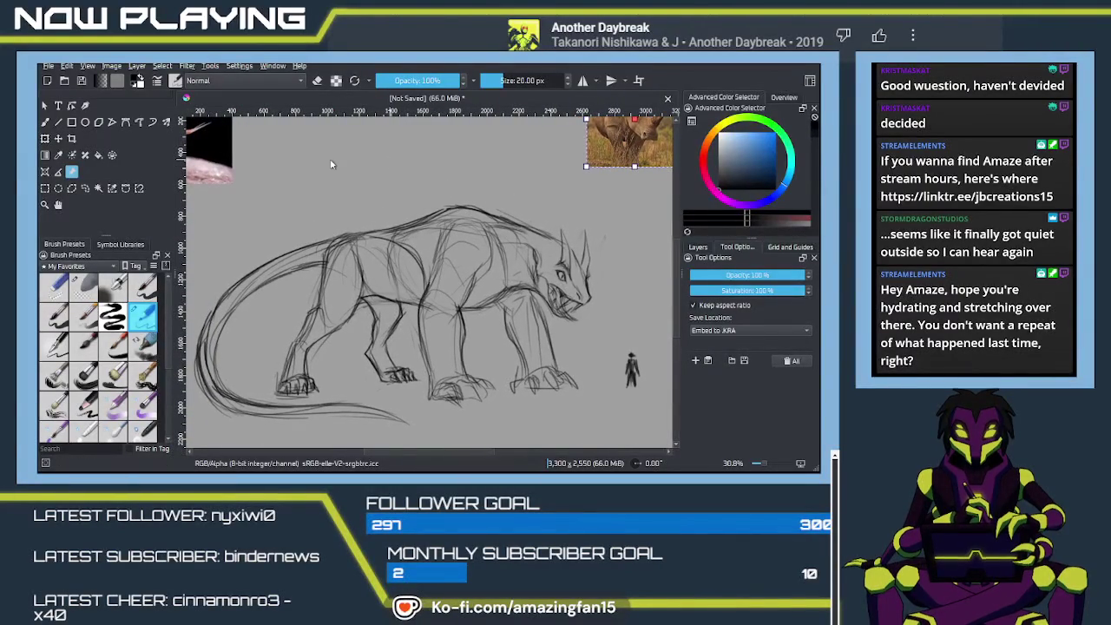
left_click(203, 127)
left_click_drag(203, 127, 729, 352)
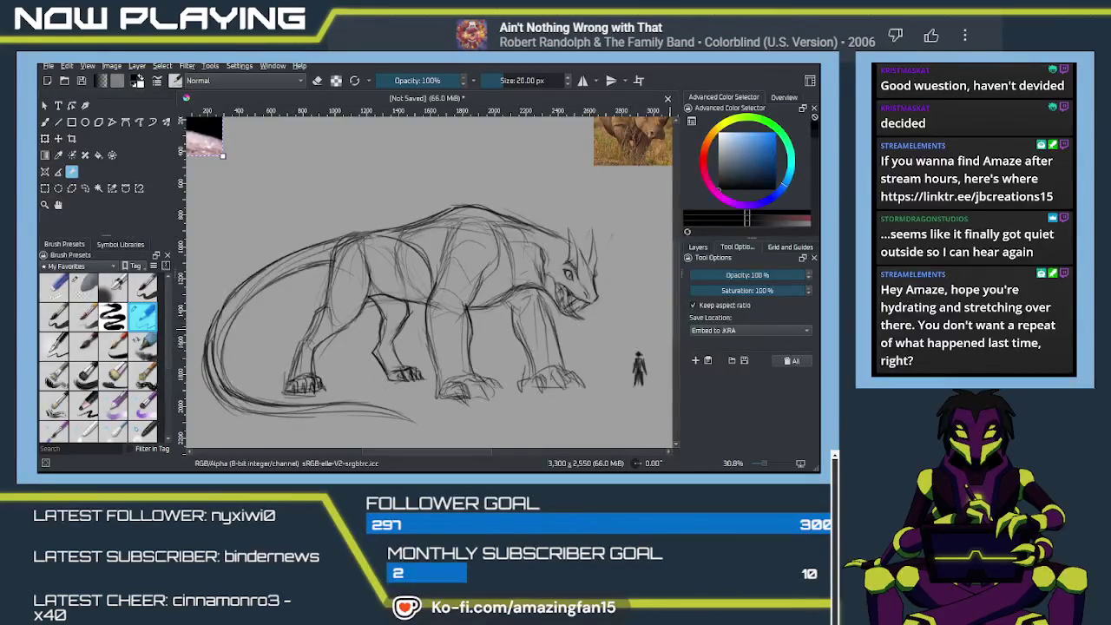
Return to the Pencil-2 brush and add a faint stroke near the horn.
left_click(375, 426)
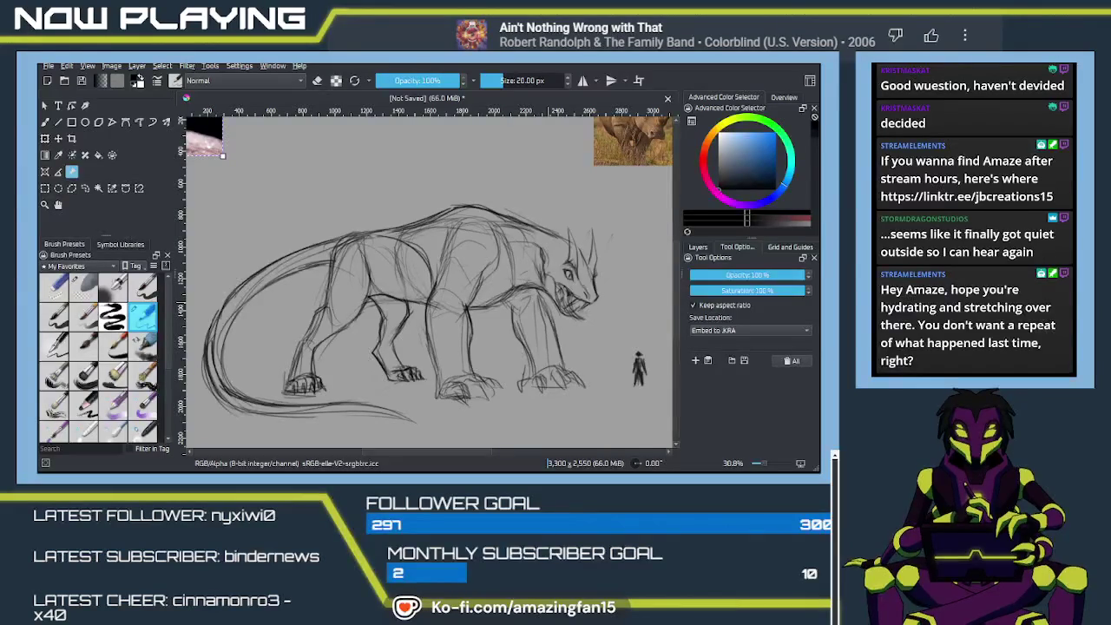
key("b")
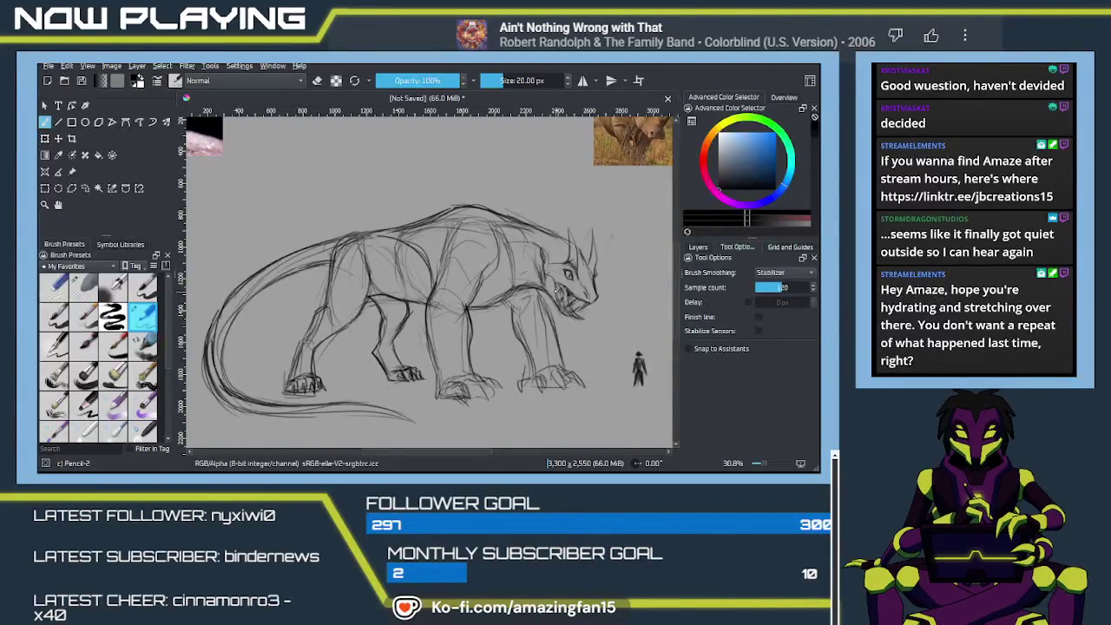
scroll(556, 289, "up", 5)
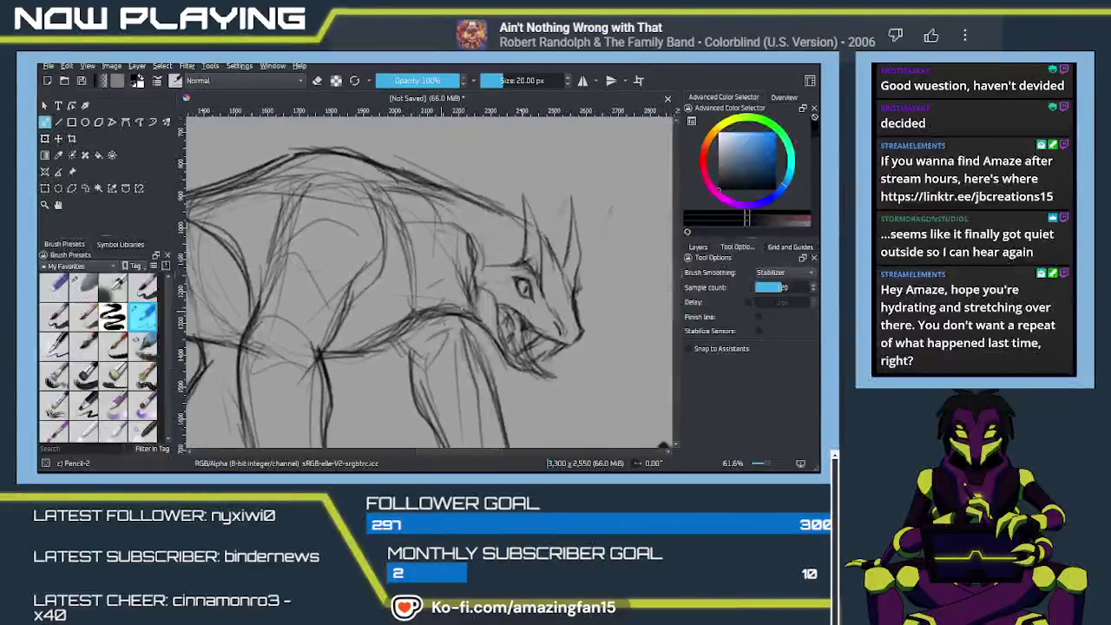
key("e")
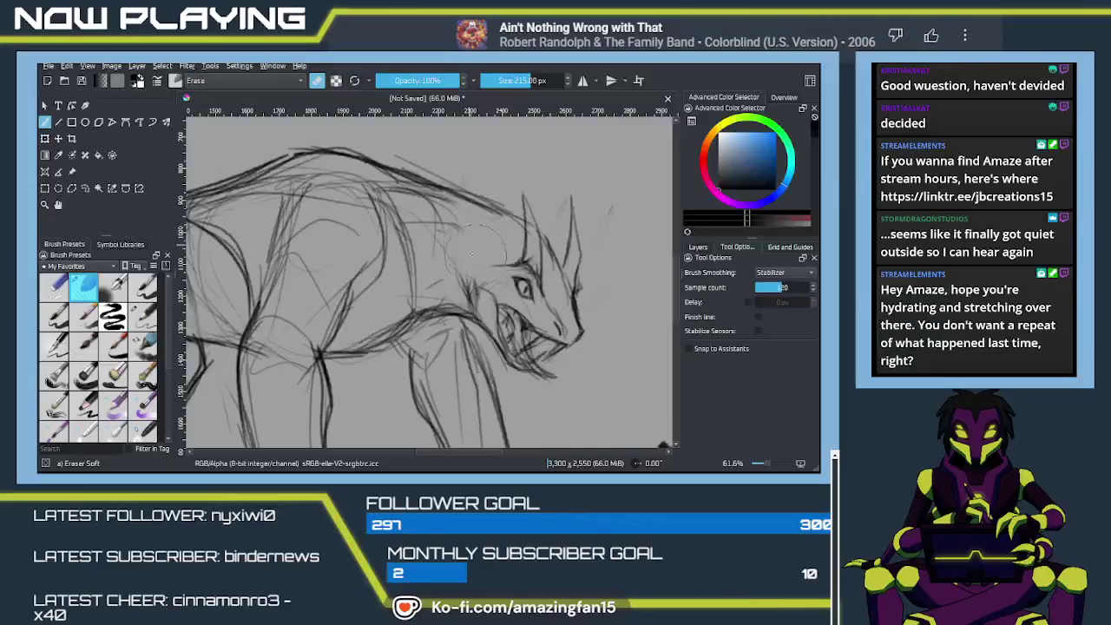
key("/")
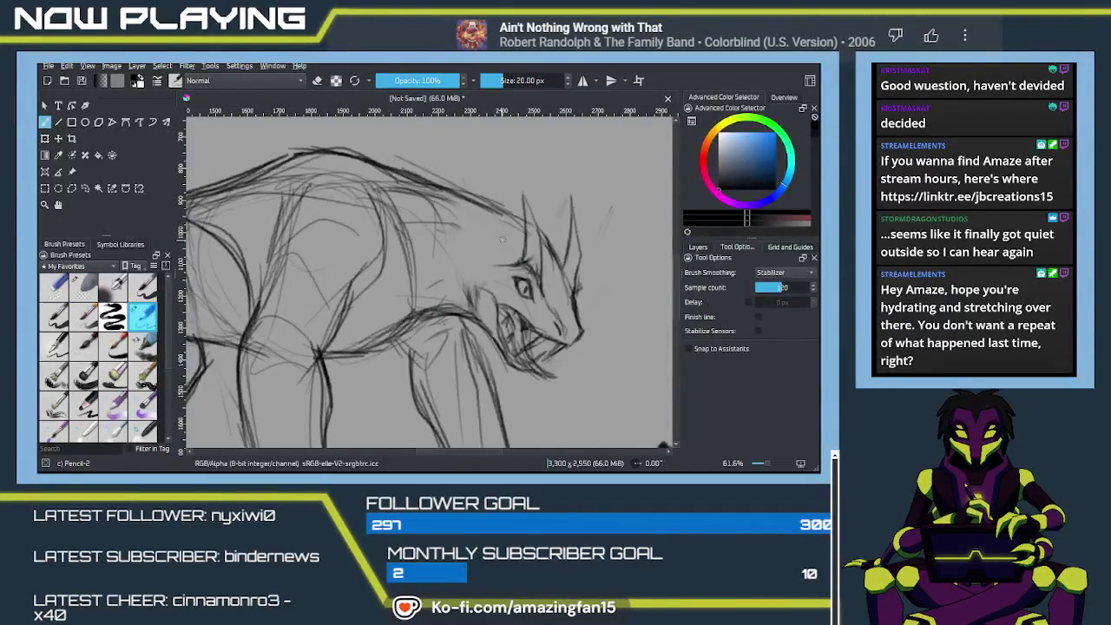
mouse_move(489, 221)
left_mouse_down()
mouse_move(485, 252)
mouse_move(521, 215)
mouse_move(500, 257)
left_mouse_up()
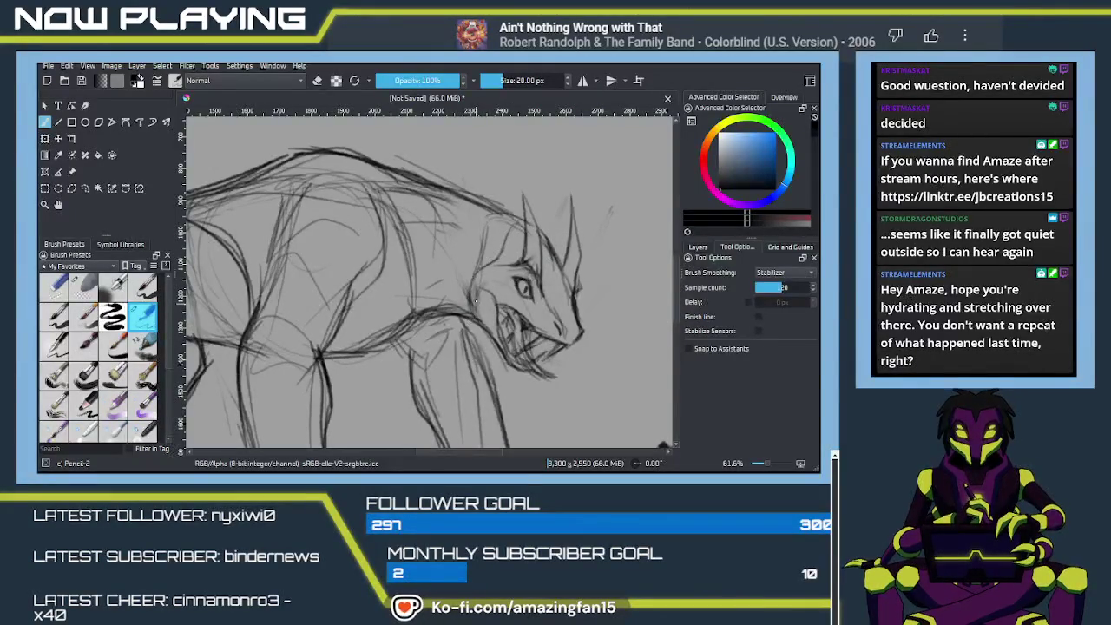
Erase faint neck and head lines, add a short stroke, then undo two strokes.
key("e")
left_click_drag(483, 232, 453, 302)
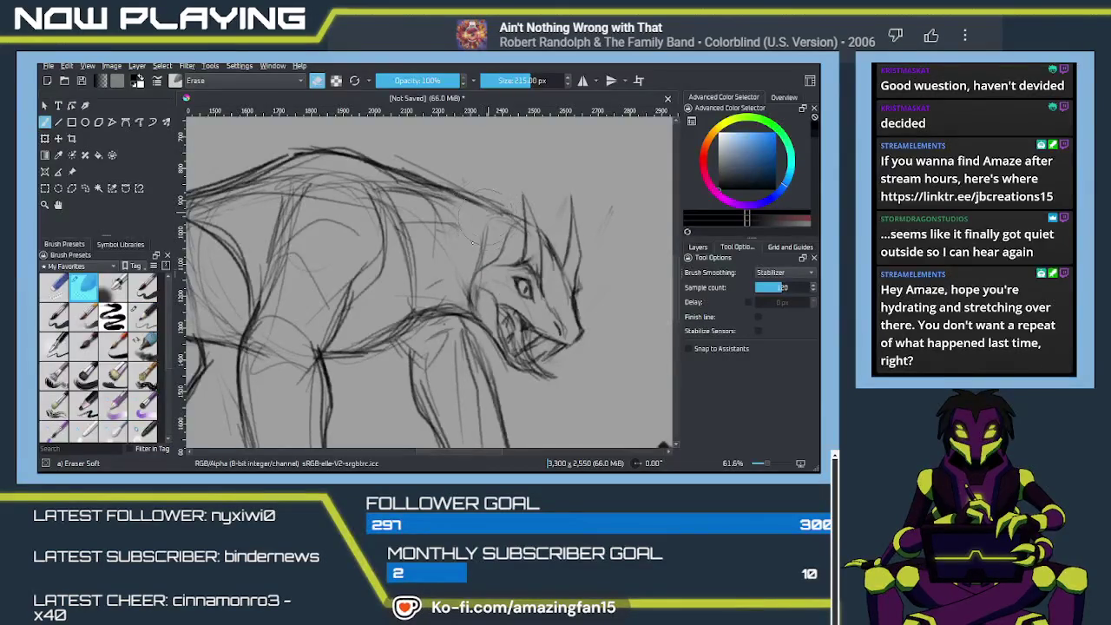
key("e")
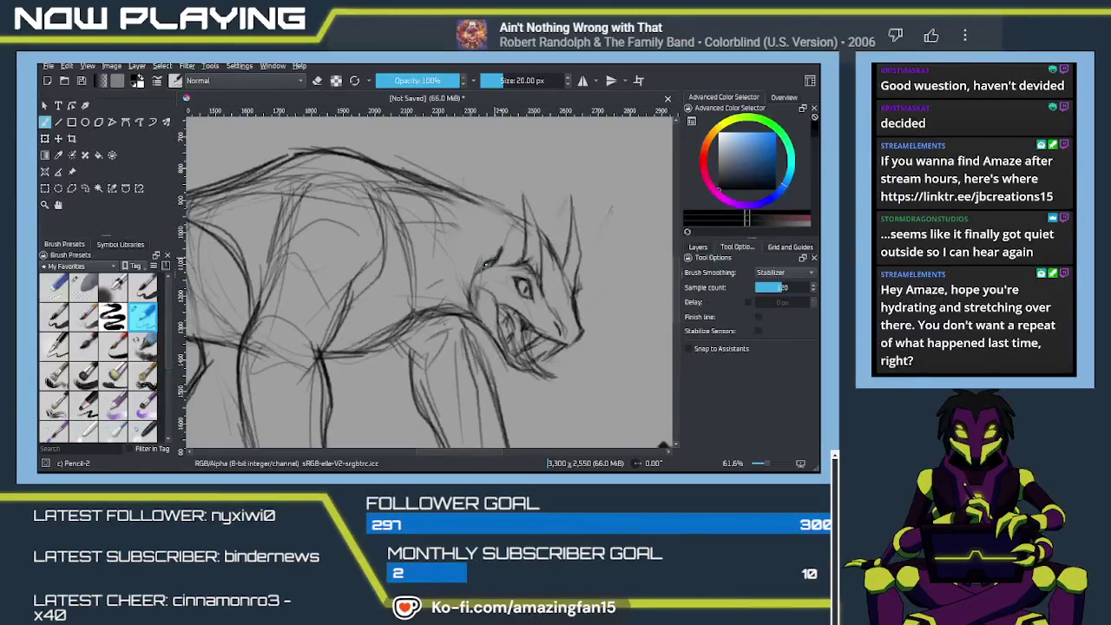
left_click_drag(486, 265, 494, 260)
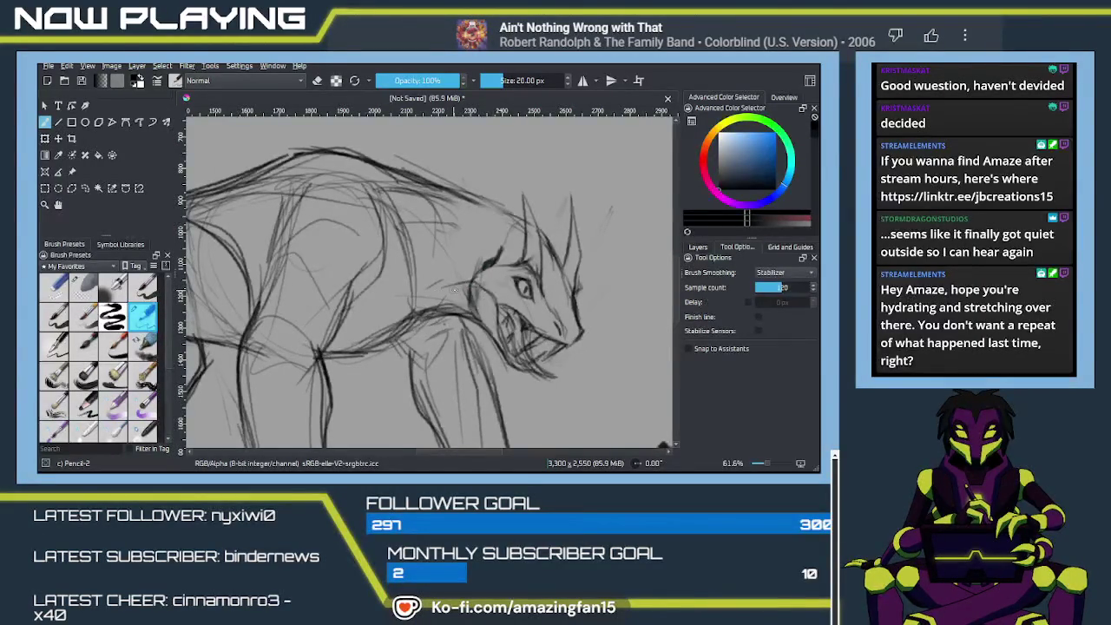
key("ctrl+z")
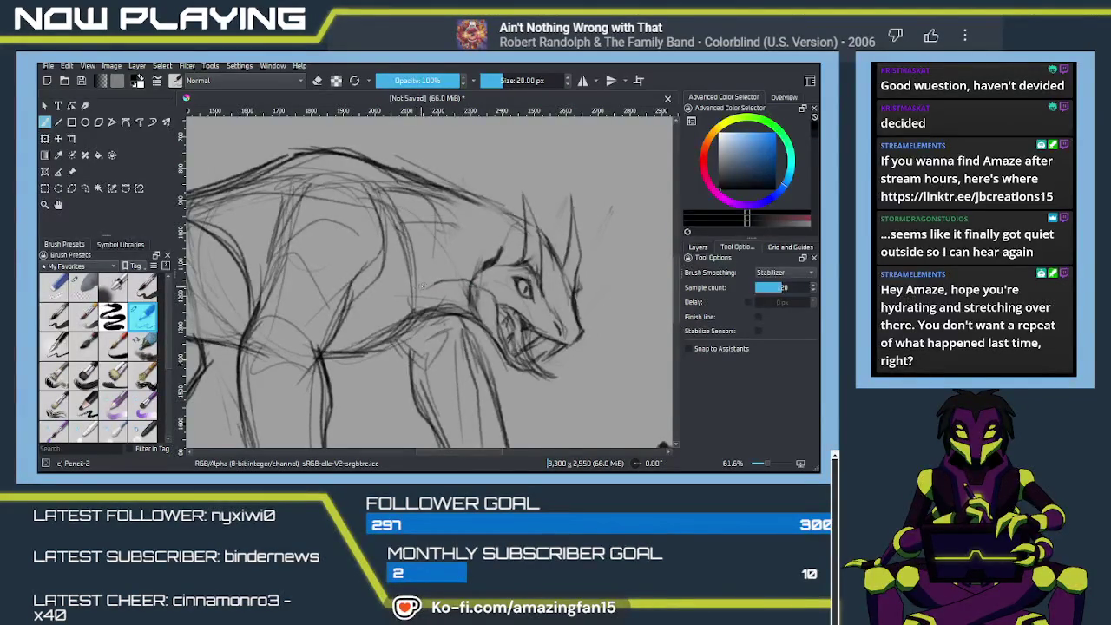
key("ctrl+z")
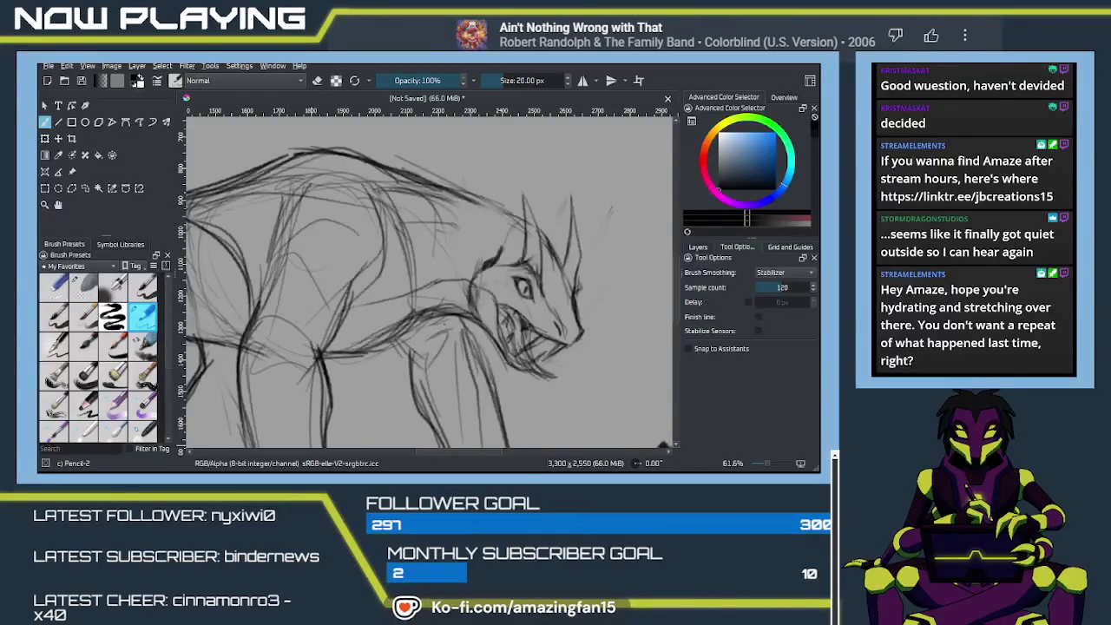
scroll(441, 298, "down", 2)
scroll(443, 295, "down", 1)
scroll(451, 282, "down", 1)
scroll(460, 270, "down", 1)
scroll(469, 256, "down", 1)
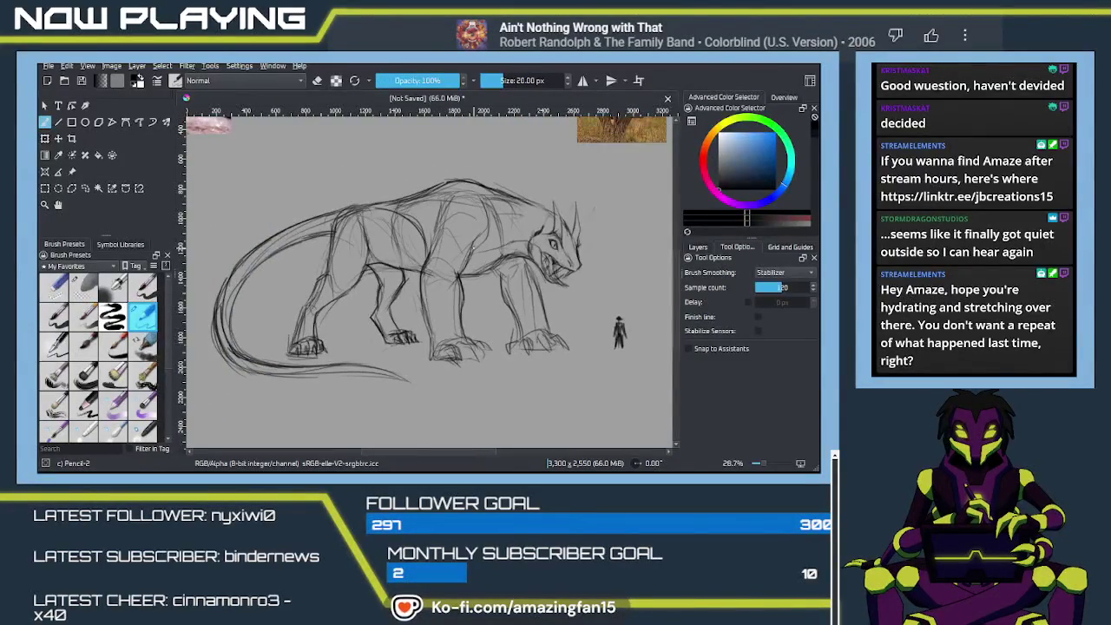
scroll(473, 249, "up", 1)
scroll(448, 255, "up", 1)
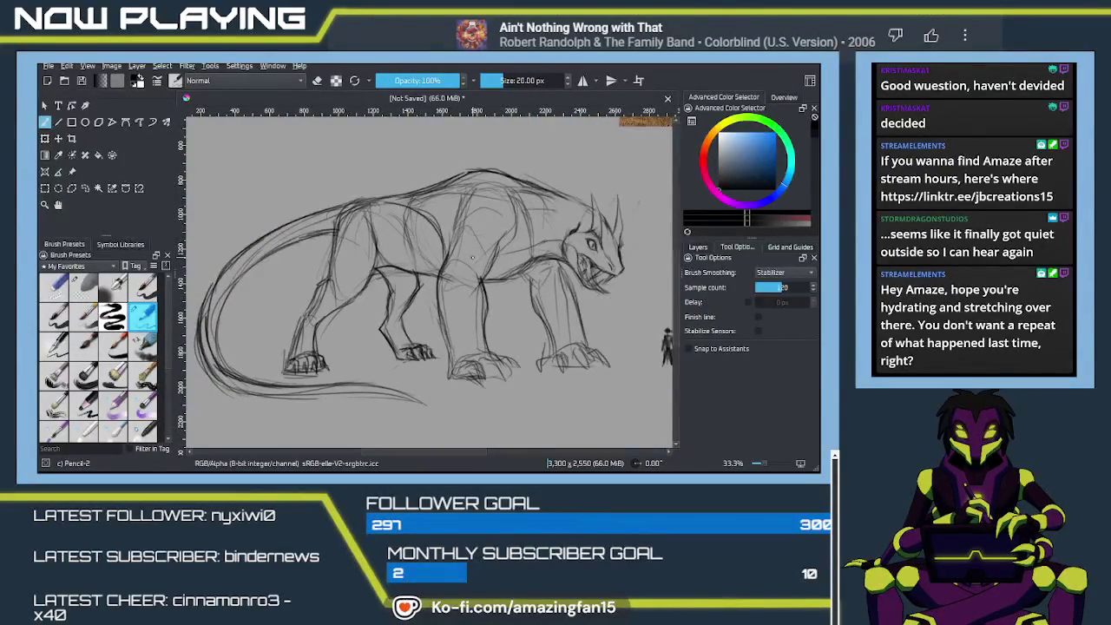
left_click(476, 251, "ctrl")
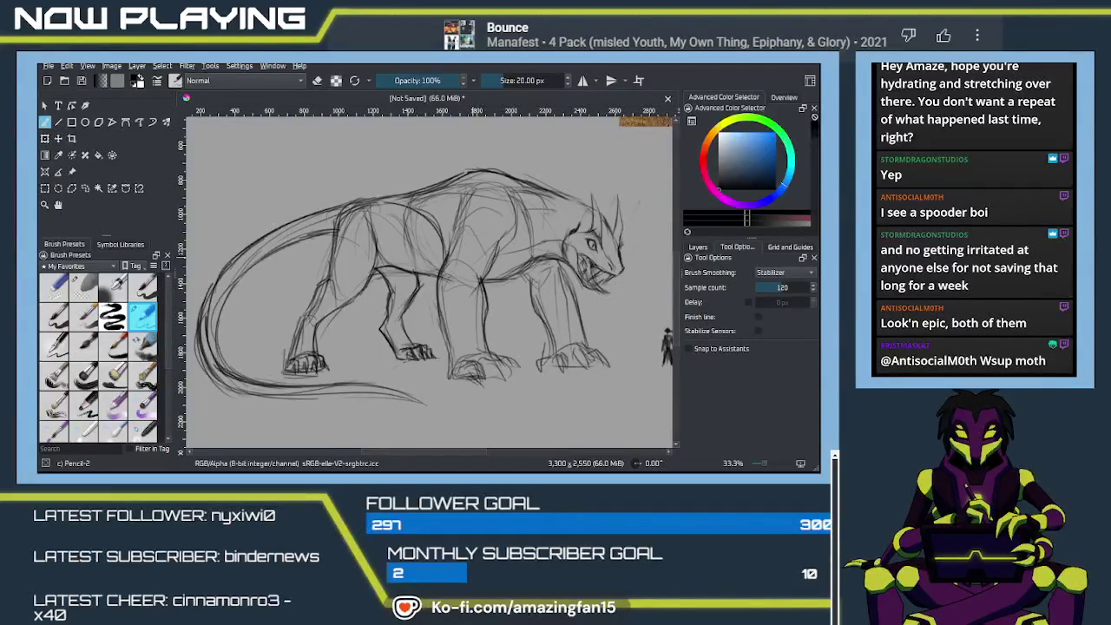
Save the sketch as hunter's beast.kra.
key("ctrl+s")
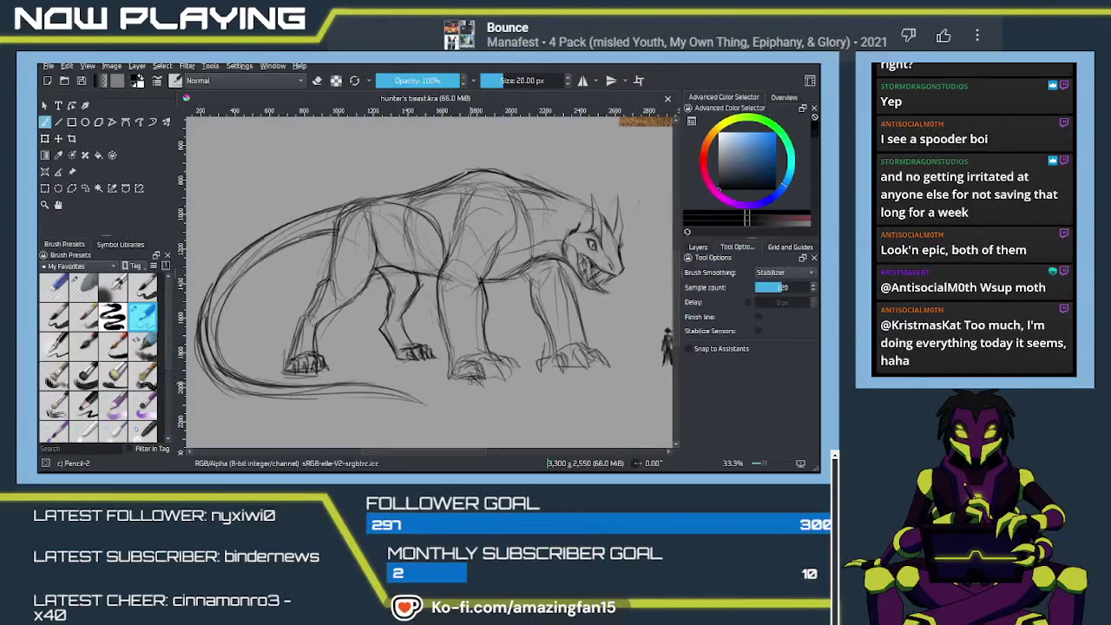
scroll(499, 388, "up", 1)
Erase stray lines around the front paw and redraw the front leg outline.
scroll(499, 388, "up", 3)
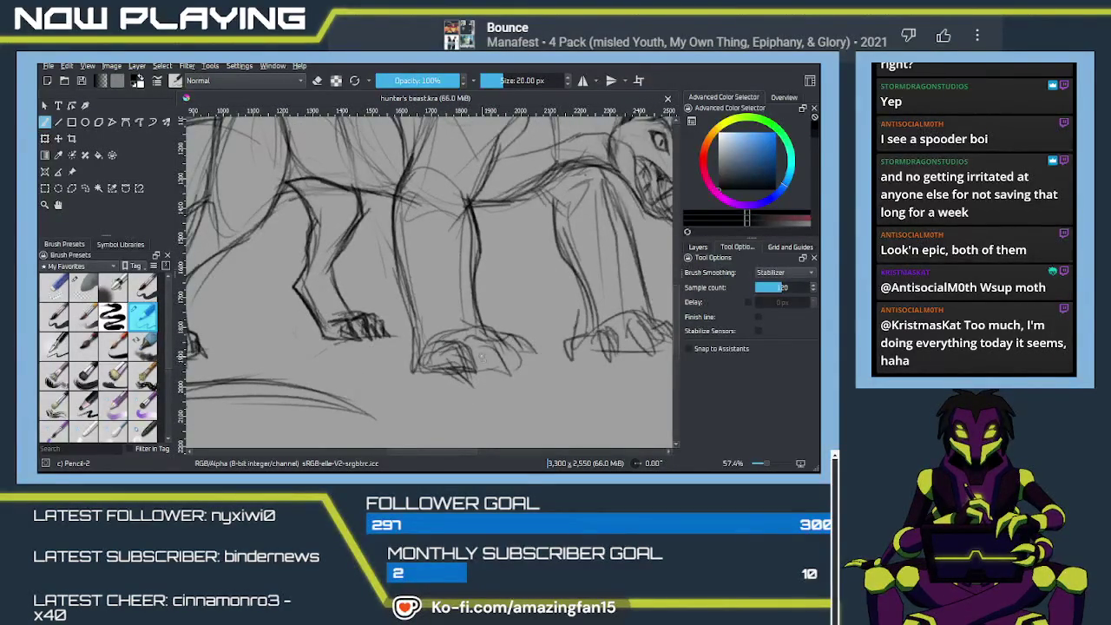
key("e")
left_click_drag(482, 351, 518, 343)
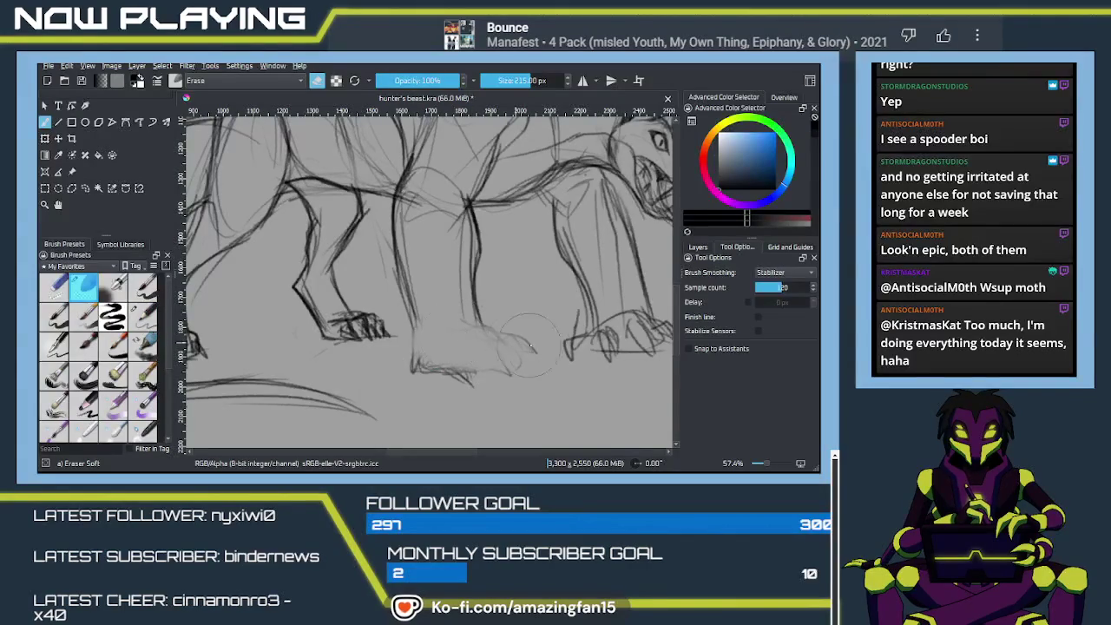
left_click_drag(452, 356, 476, 357)
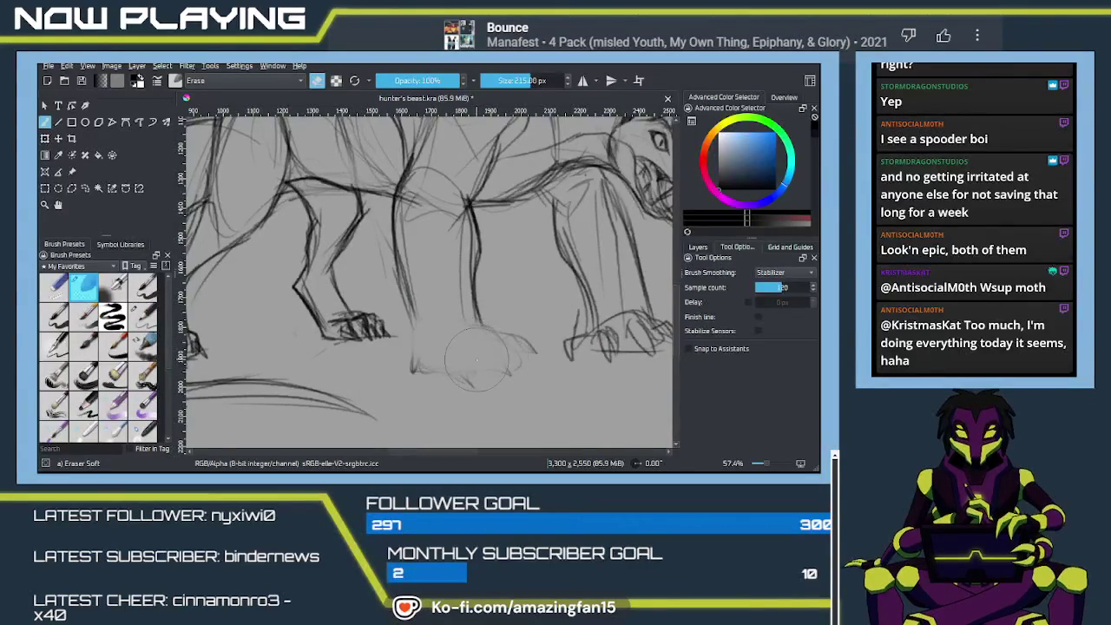
key("slash")
mouse_move(393, 215)
left_mouse_down()
mouse_move(417, 337)
mouse_move(460, 325)
mouse_move(514, 335)
left_mouse_up()
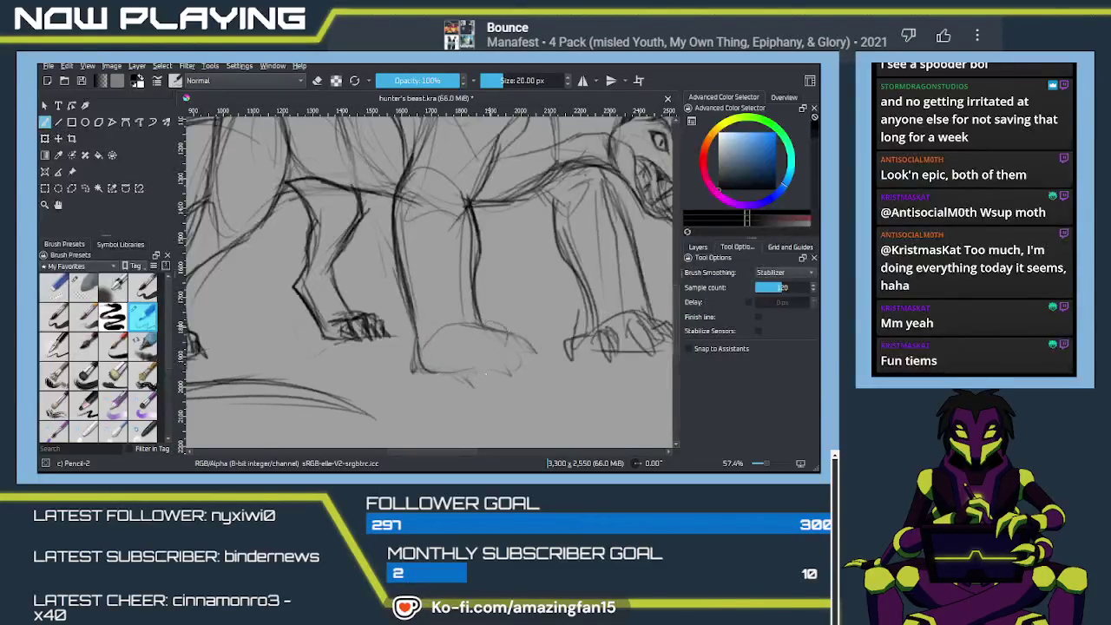
Add toe lines and a longer rightmost claw to the right front paw.
mouse_move(486, 374)
left_mouse_down()
mouse_move(476, 322)
mouse_move(475, 338)
mouse_move(502, 341)
mouse_move(493, 351)
left_mouse_up()
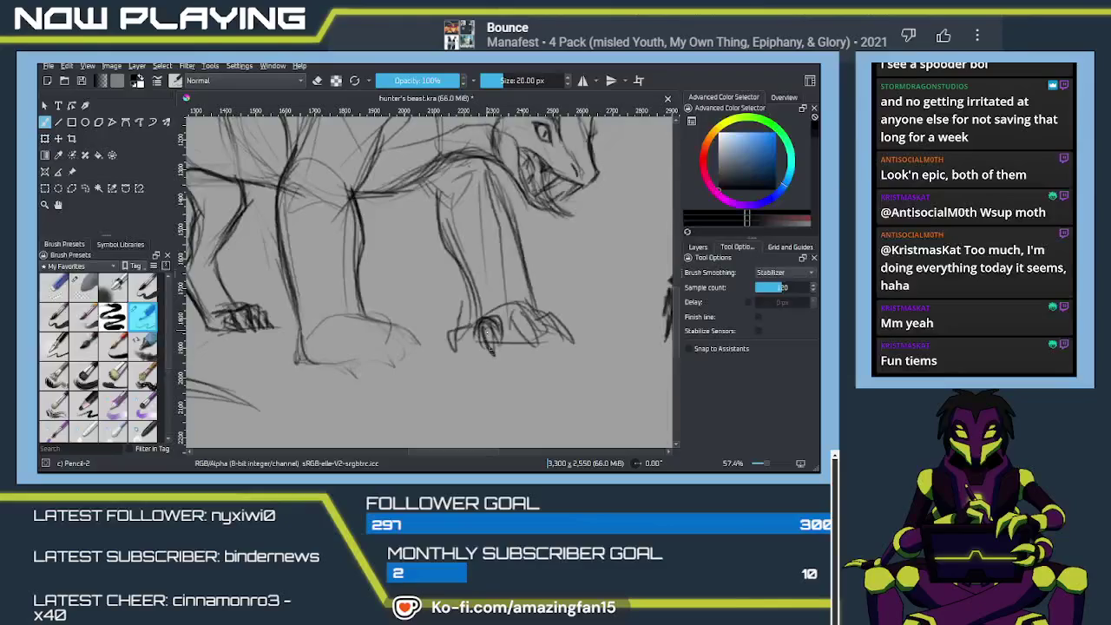
left_click_drag(507, 313, 540, 348)
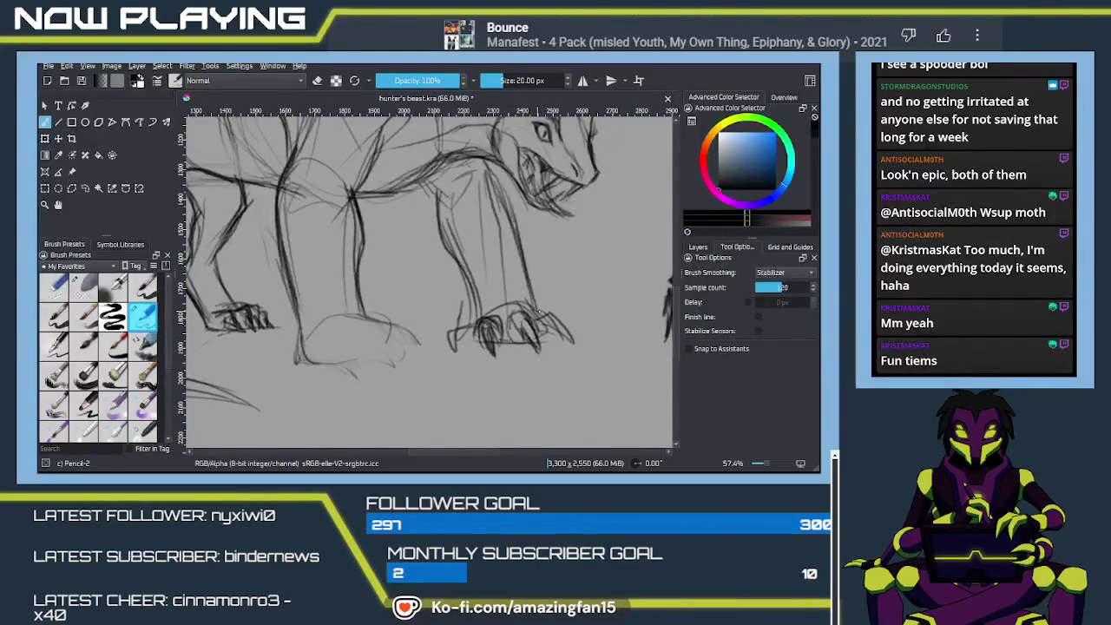
left_click_drag(555, 318, 573, 344)
left_click_drag(562, 336, 572, 345)
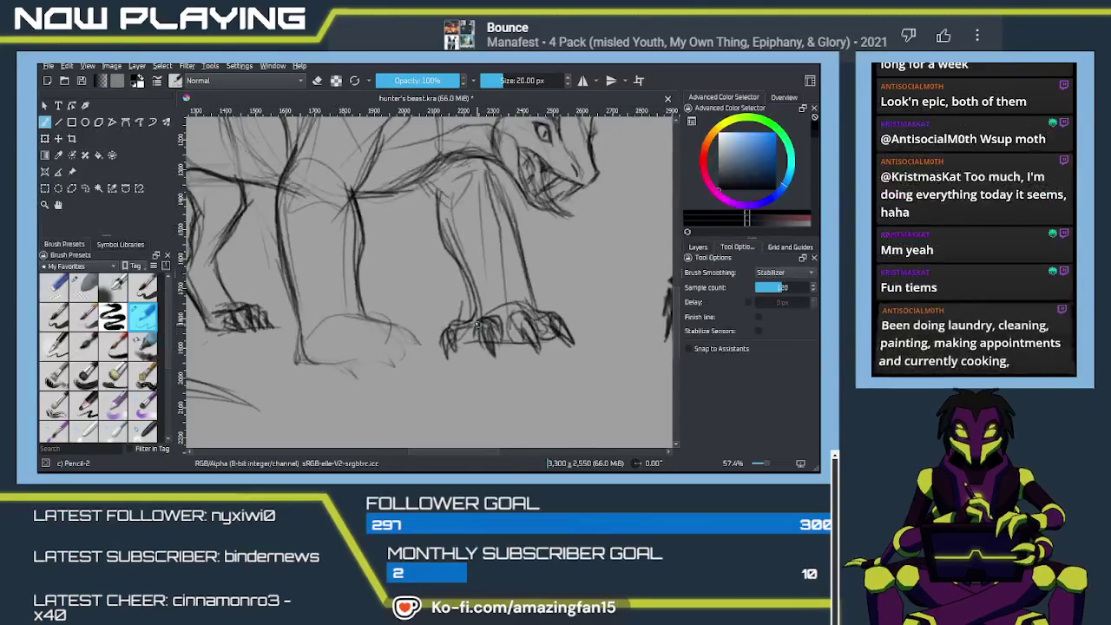
scroll(454, 337, "down", 1)
scroll(460, 336, "down", 2)
scroll(469, 333, "down", 1)
left_click_drag(470, 333, 434, 250)
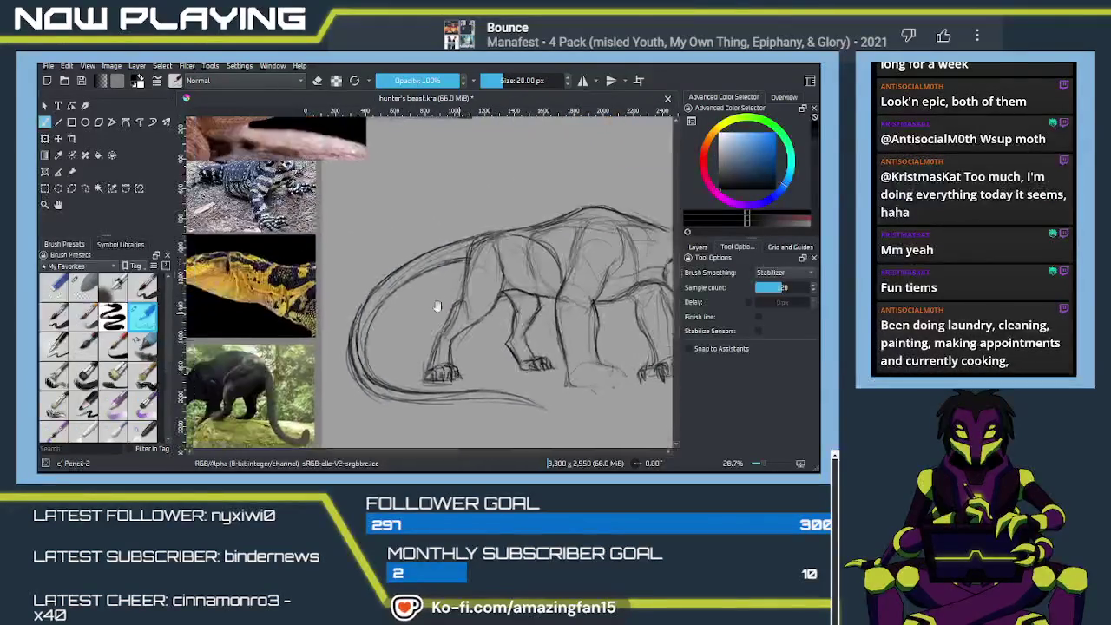
Pan across the reference photos and back to the creature's head.
scroll(434, 250, "up", 1)
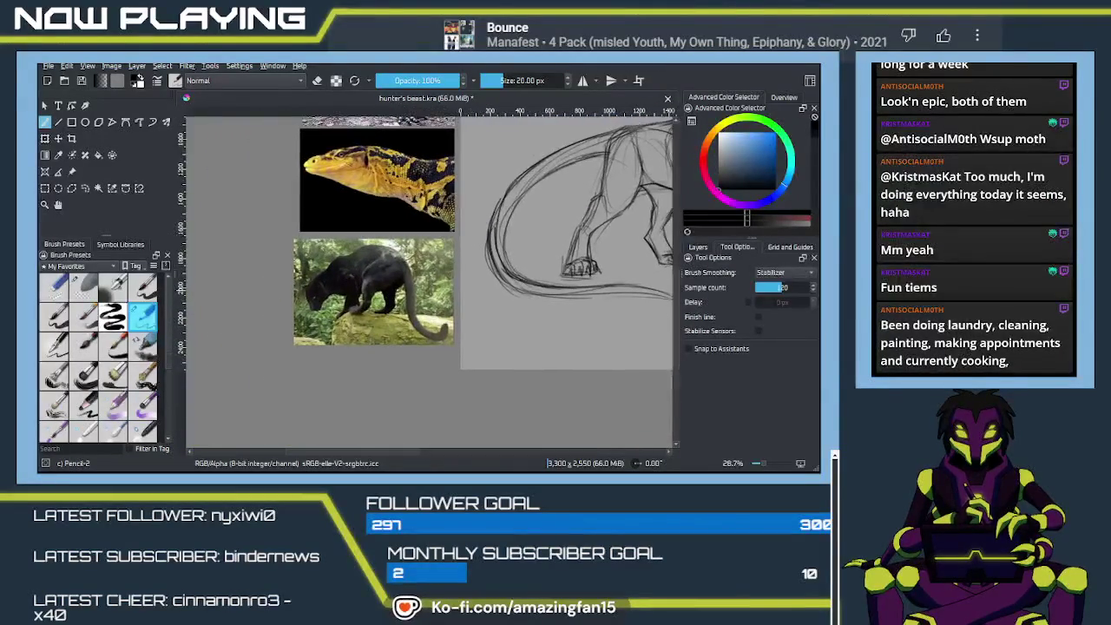
scroll(382, 287, "up", 1)
scroll(300, 271, "up", 1)
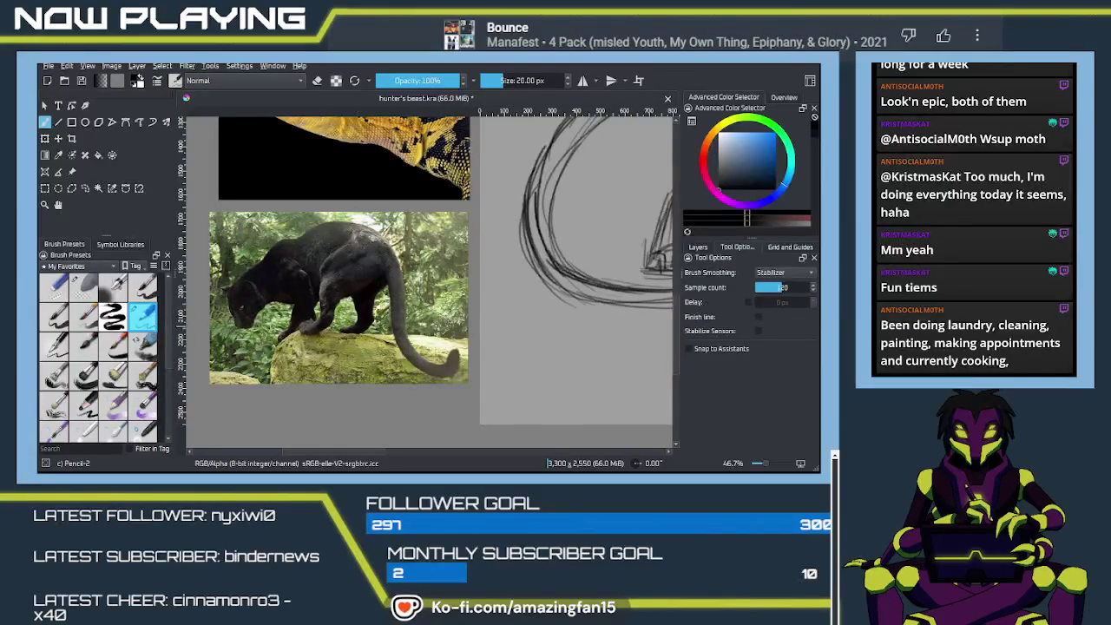
left_click_drag(394, 271, 427, 306)
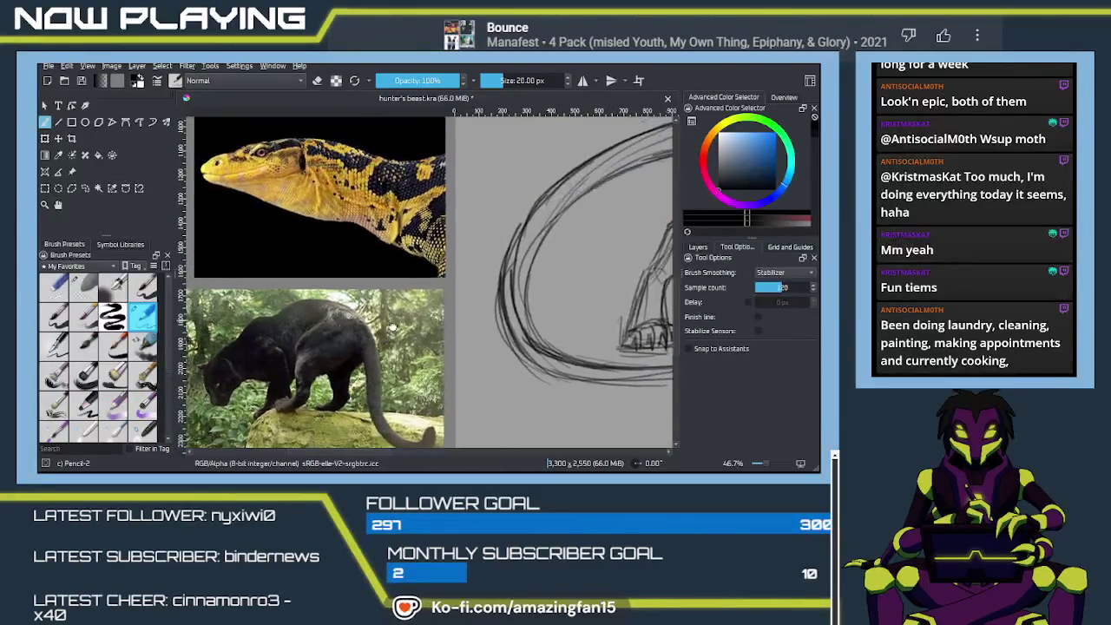
left_click_drag(371, 248, 379, 263)
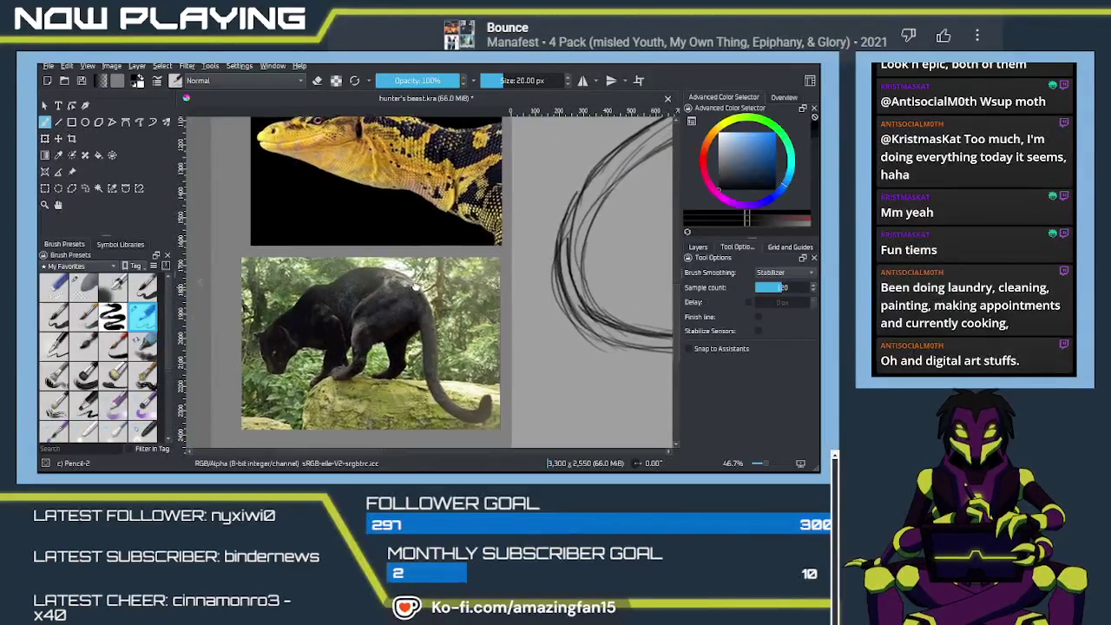
left_click_drag(507, 307, 362, 321)
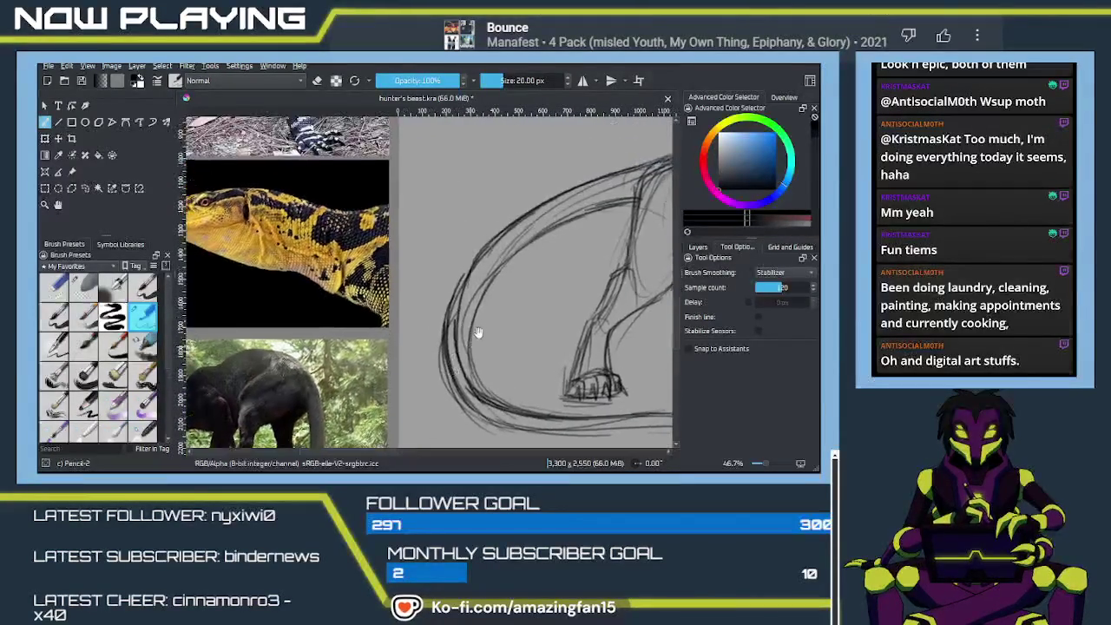
mouse_move(628, 301)
left_mouse_down()
mouse_move(427, 266)
mouse_move(359, 278)
mouse_move(372, 228)
mouse_move(377, 253)
mouse_move(434, 293)
mouse_move(362, 244)
left_mouse_up()
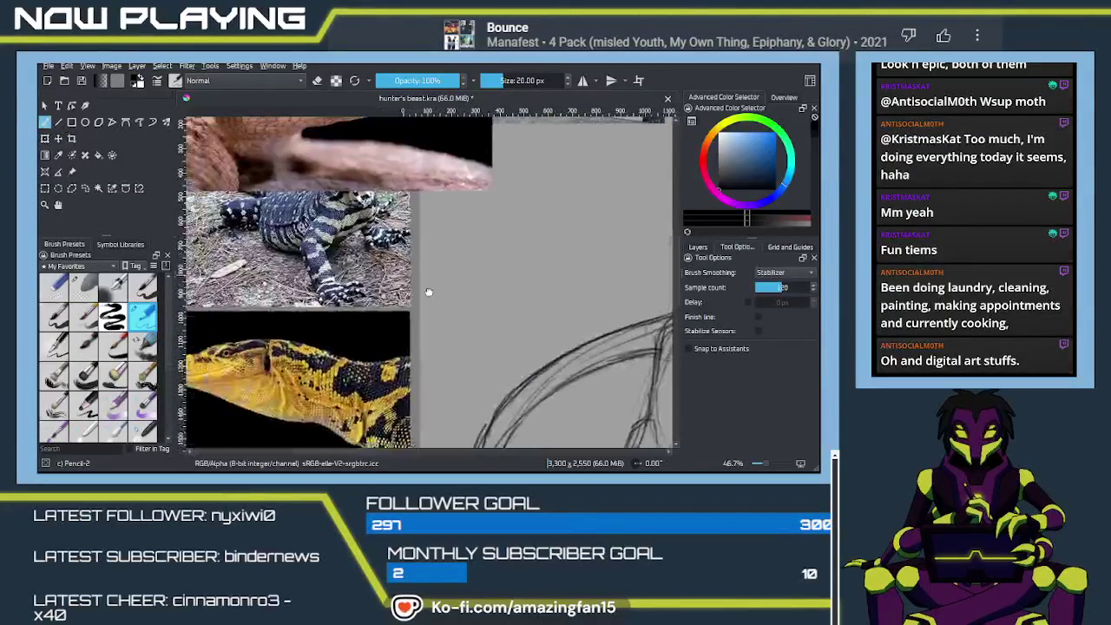
Move the horned viper reference up and left and shrink it proportionally.
left_click(71, 171)
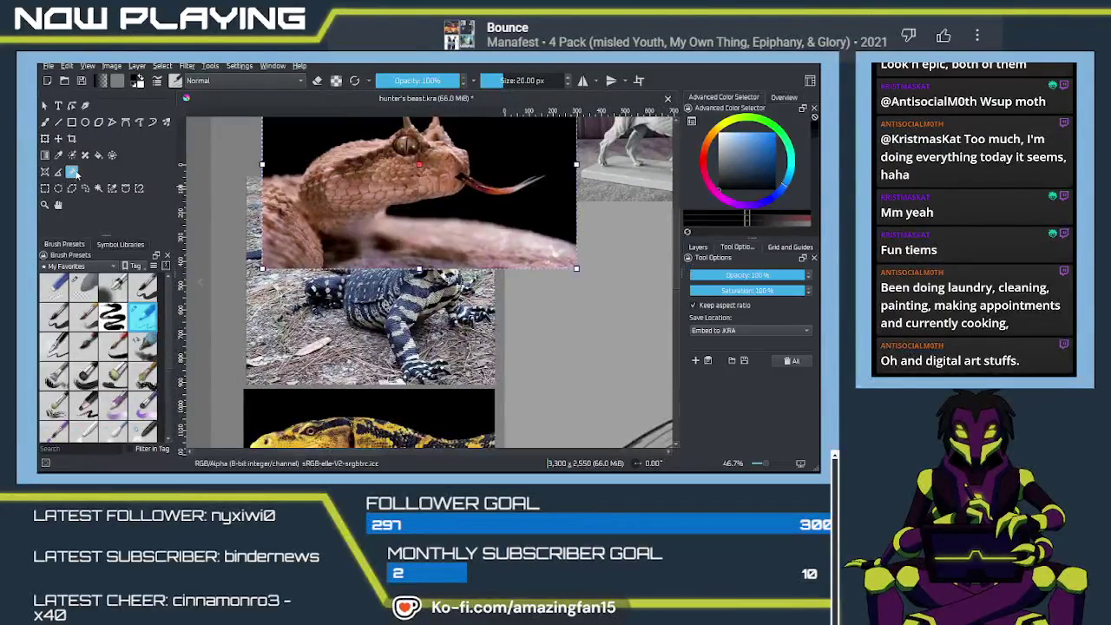
left_click_drag(454, 254, 419, 155)
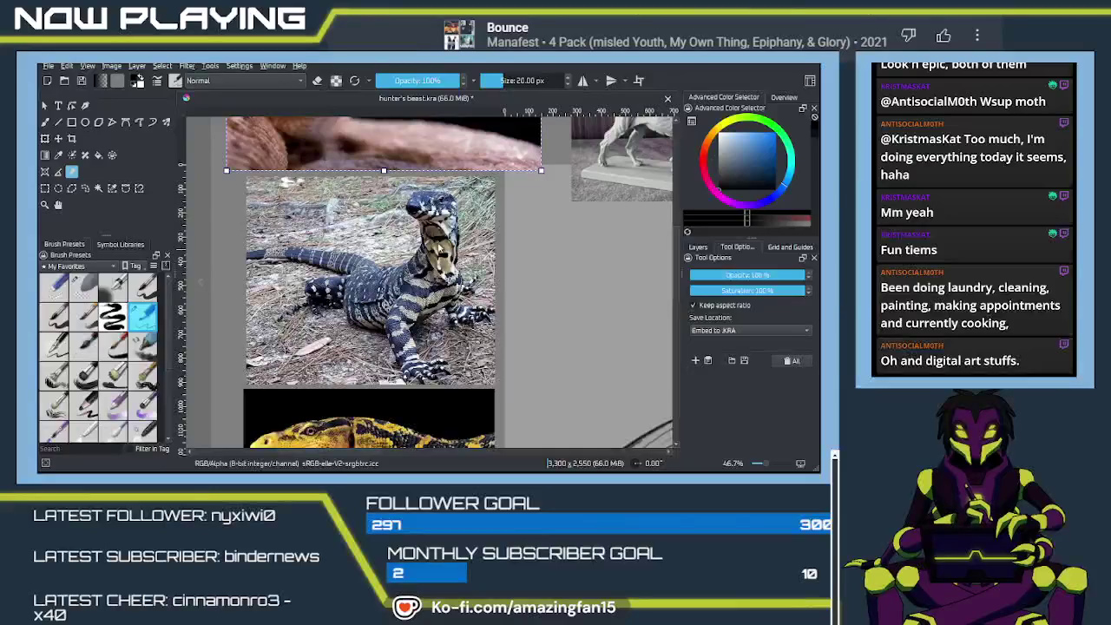
mouse_move(474, 186)
left_mouse_down()
mouse_move(443, 336)
mouse_move(396, 319)
mouse_move(428, 349)
left_mouse_up()
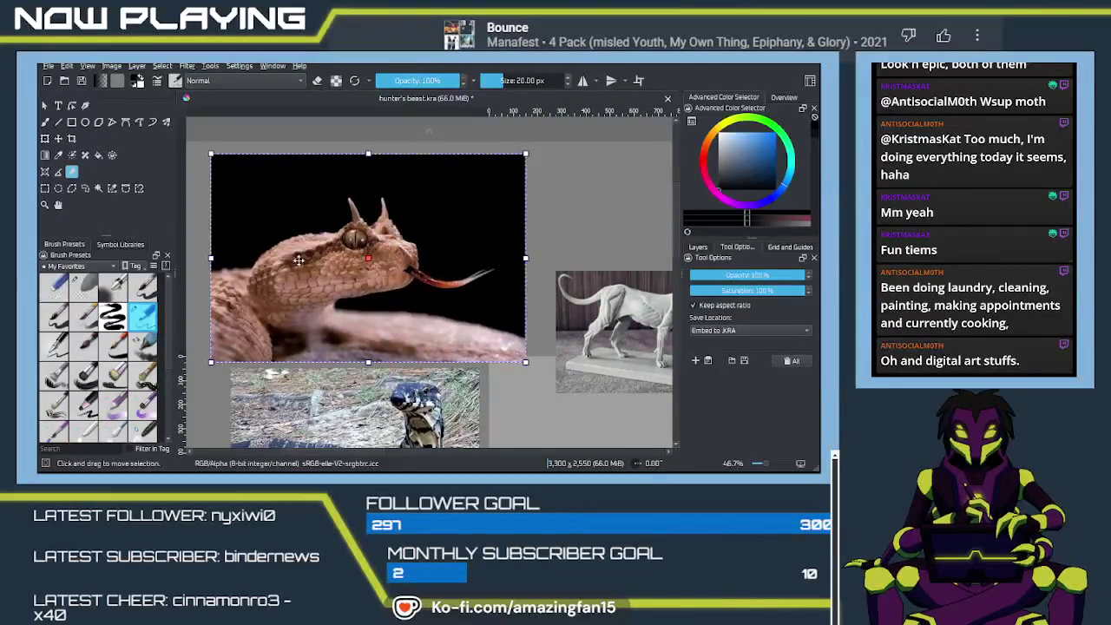
left_click_drag(526, 258, 489, 258)
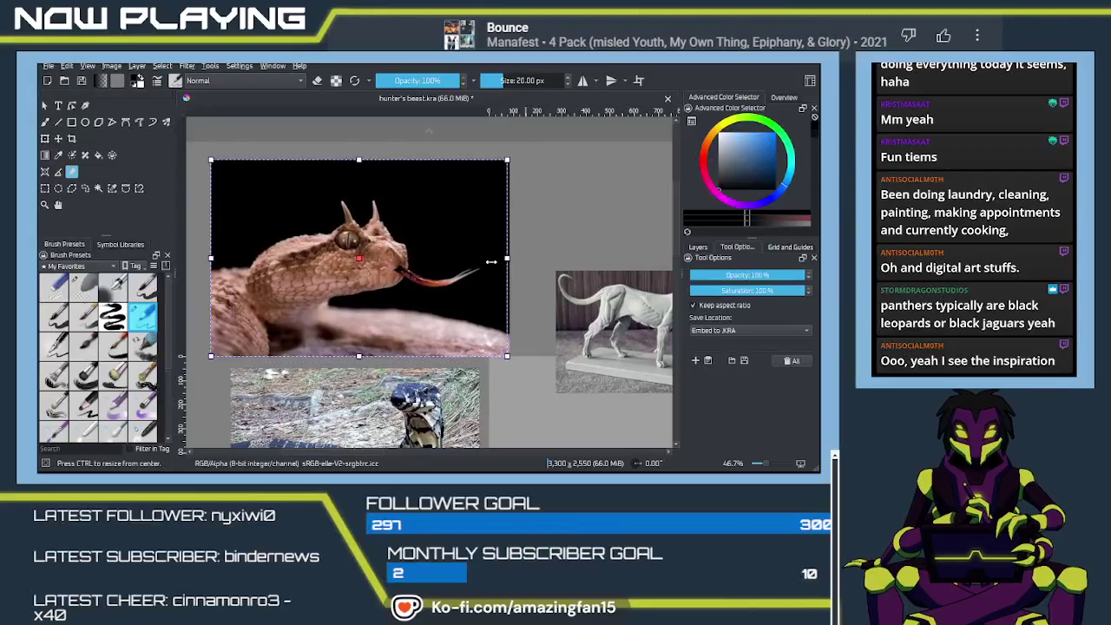
left_click_drag(517, 294, 556, 220)
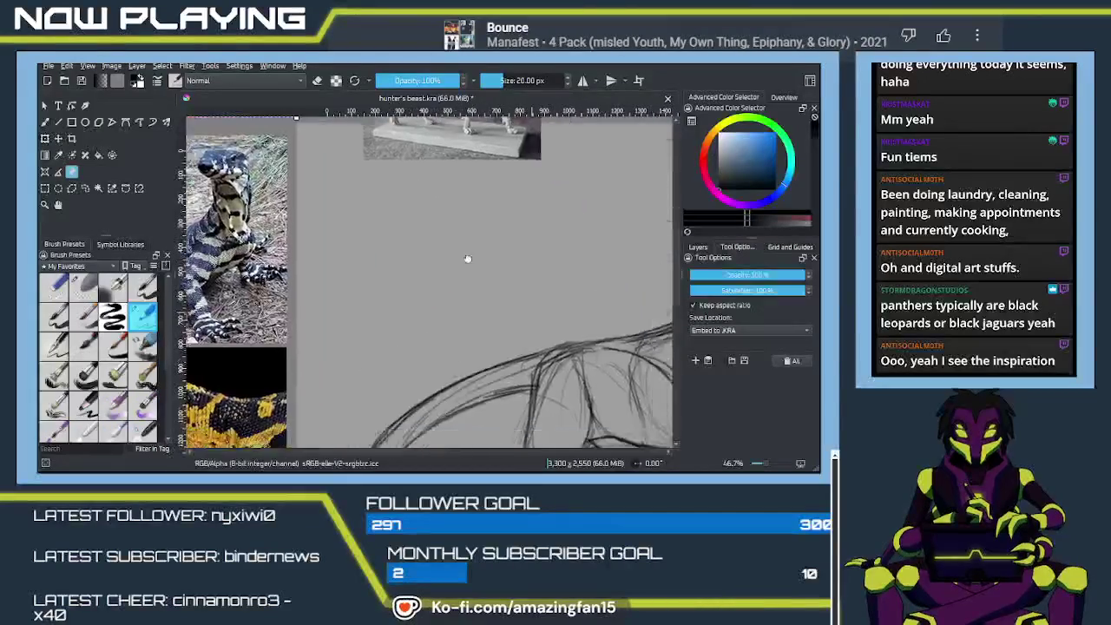
scroll(556, 220, "down", 1)
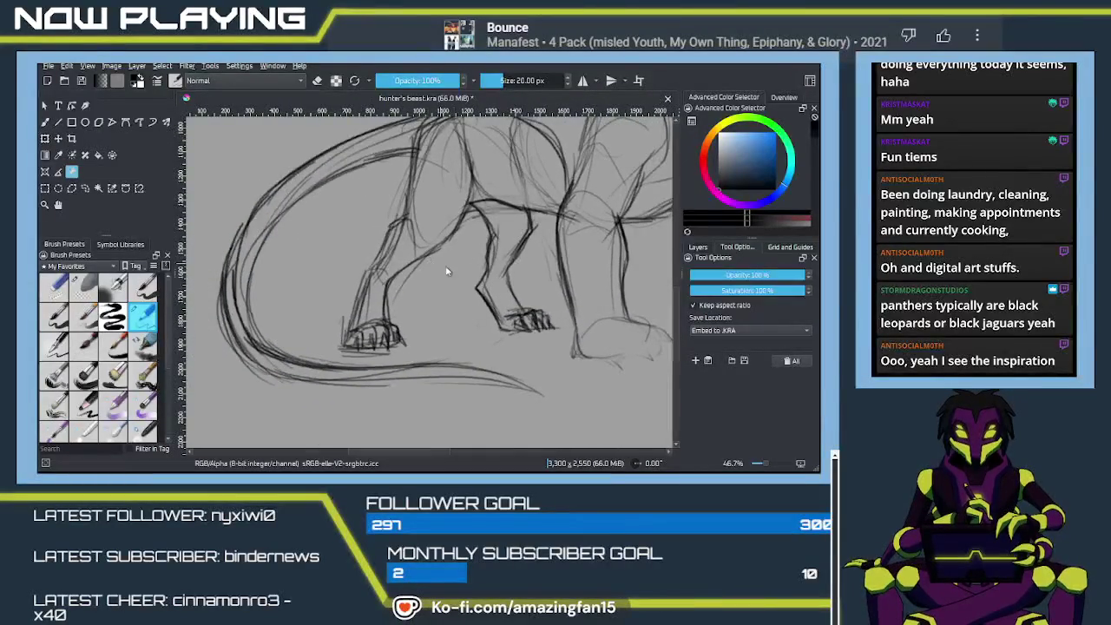
Zoom in to about 40.6%, centre the beast, and add a line under the tail.
key("b")
scroll(450, 326, "down", 1)
scroll(425, 326, "down", 1)
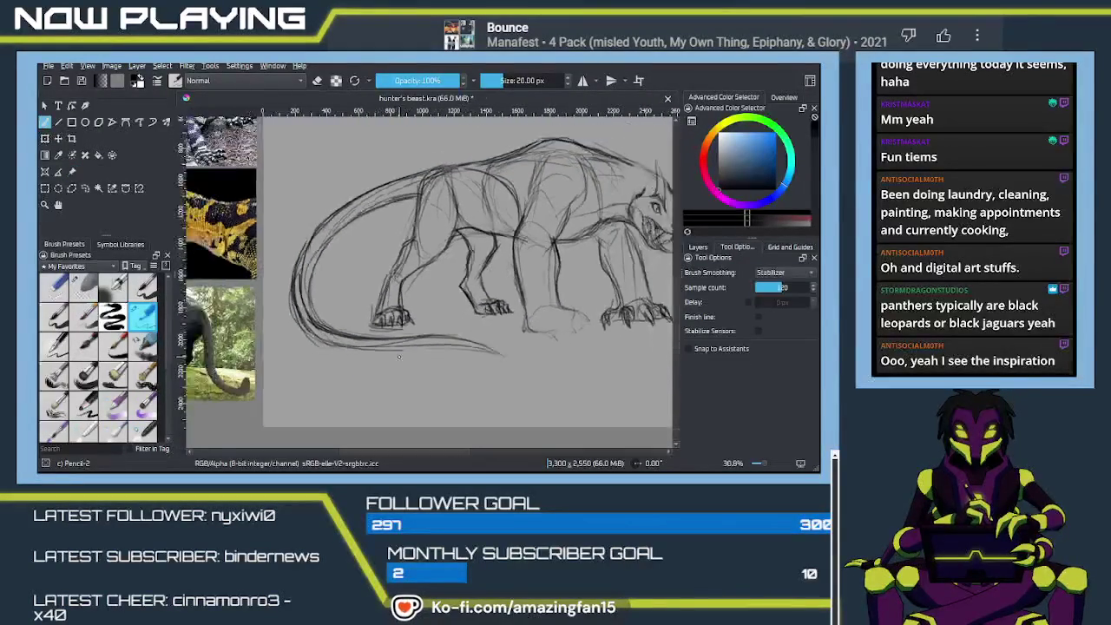
scroll(399, 326, "down", 1)
left_click_drag(377, 326, 467, 362)
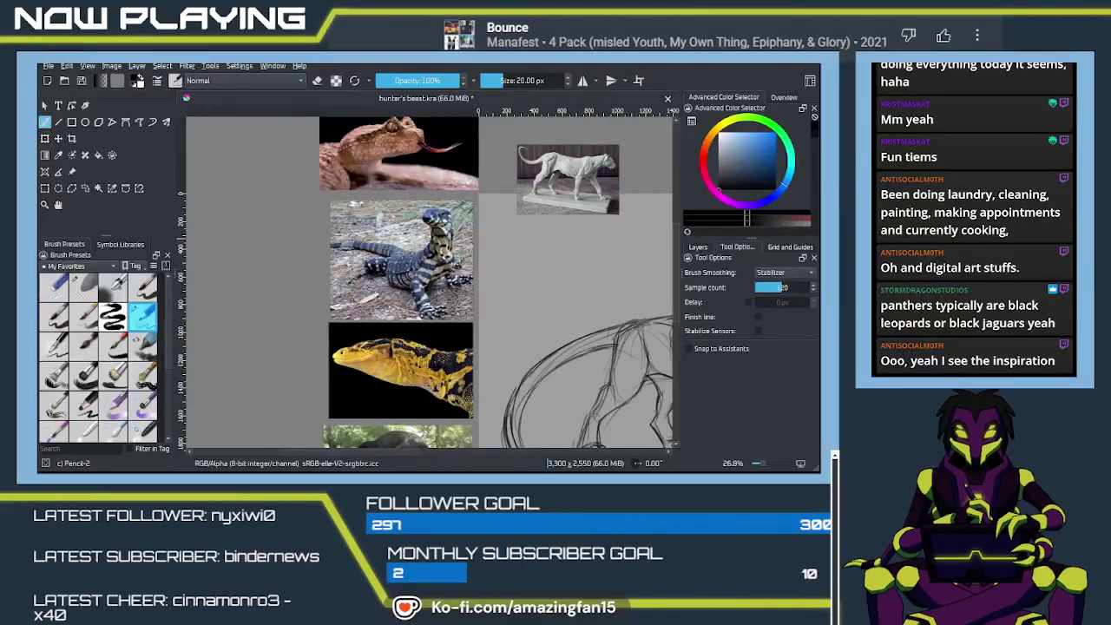
left_click_drag(452, 292, 157, 128)
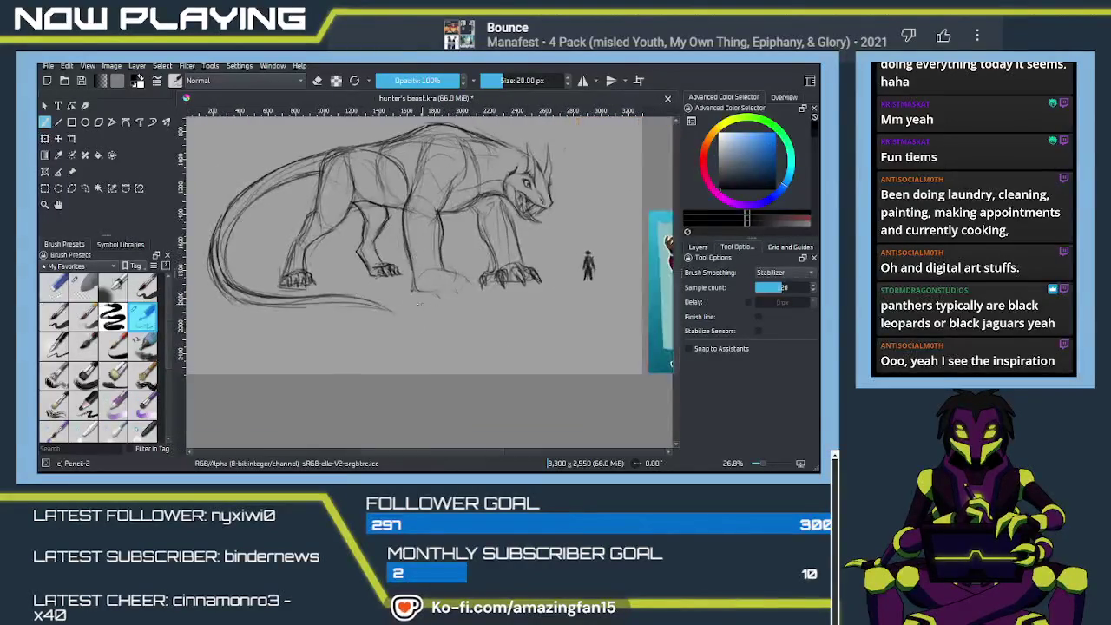
mouse_move(317, 293)
left_mouse_down()
mouse_move(408, 304)
mouse_move(419, 349)
left_mouse_up()
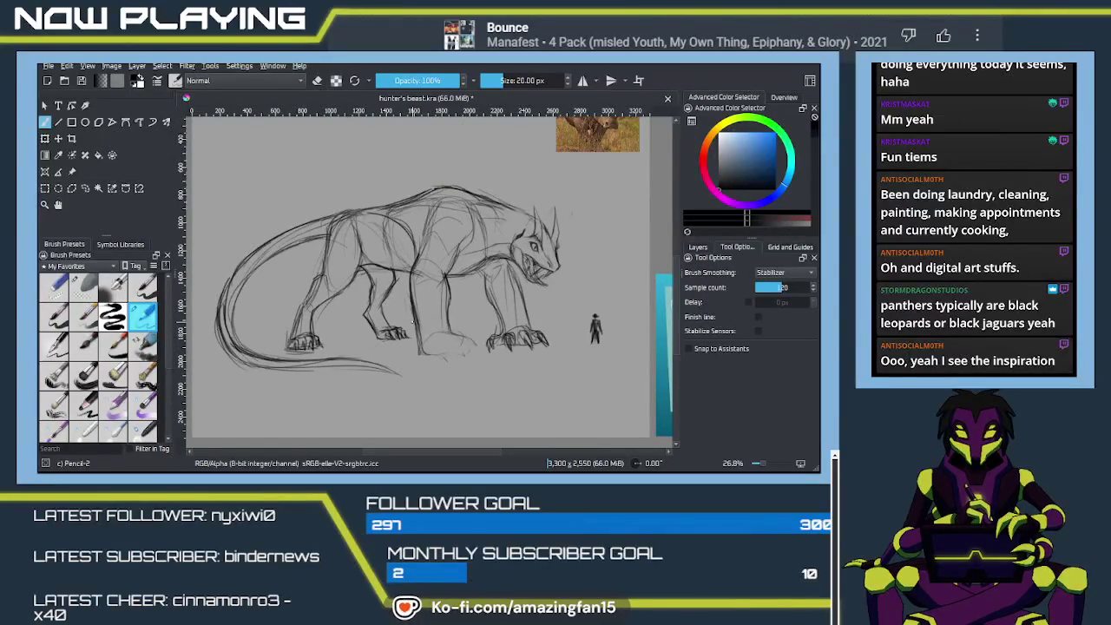
scroll(437, 220, "up", 1)
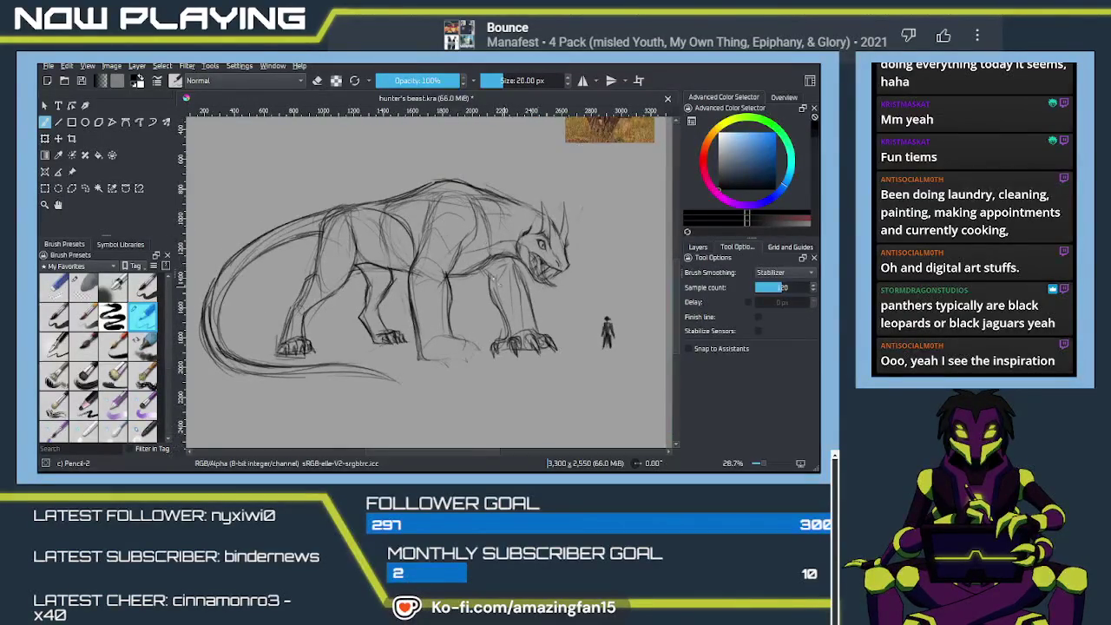
scroll(439, 224, "up", 1)
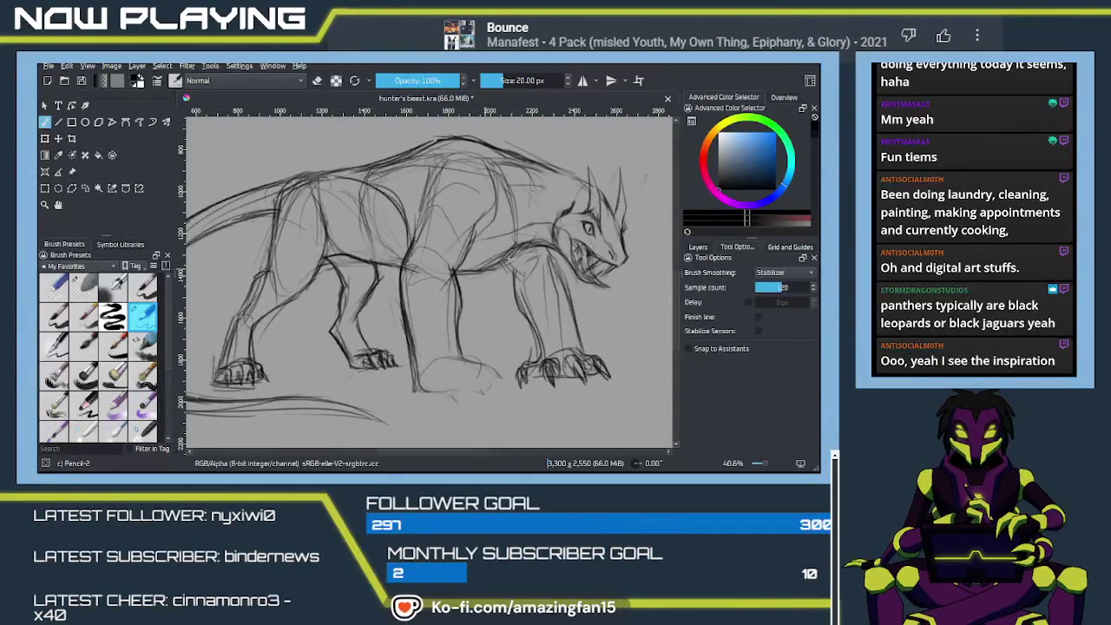
left_click_drag(566, 271, 584, 328)
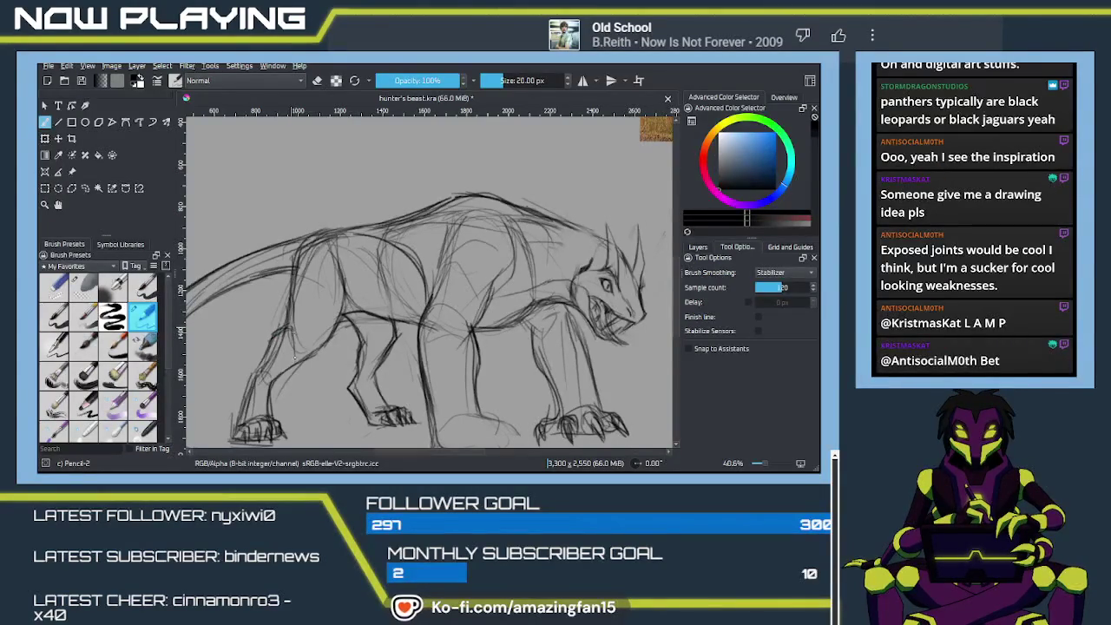
Zoom in to 114.9% and trace a darker curved contour along the front leg.
scroll(488, 243, "up", 5)
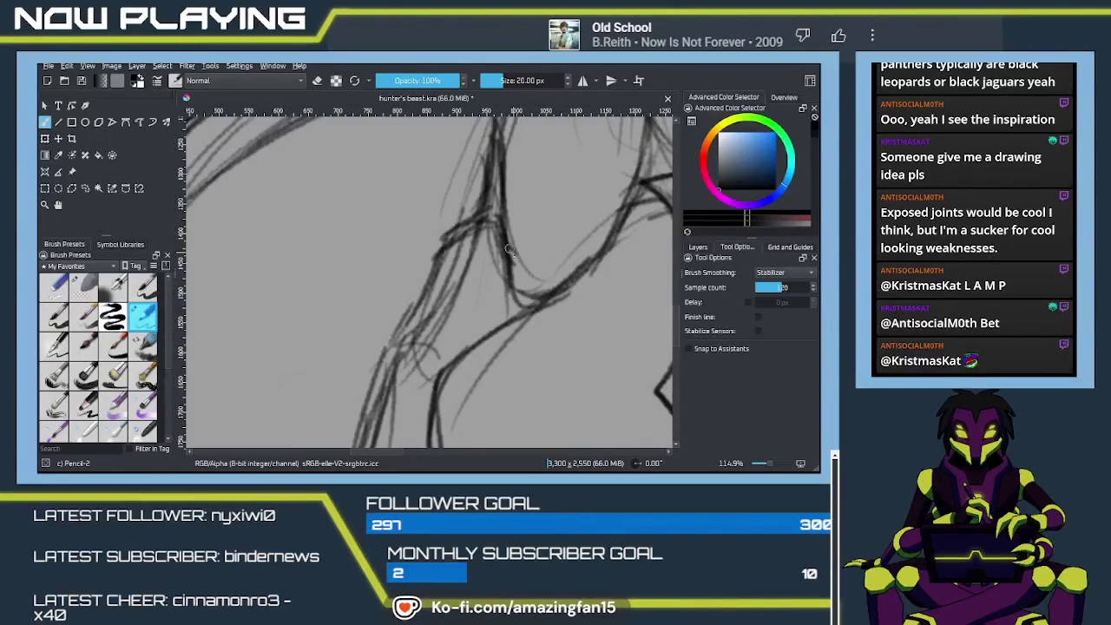
mouse_move(535, 257)
left_mouse_down()
mouse_move(578, 254)
mouse_move(552, 302)
mouse_move(508, 271)
mouse_move(508, 319)
mouse_move(560, 290)
left_mouse_up()
scroll(547, 327, "right", 5)
scroll(496, 280, "right", 2)
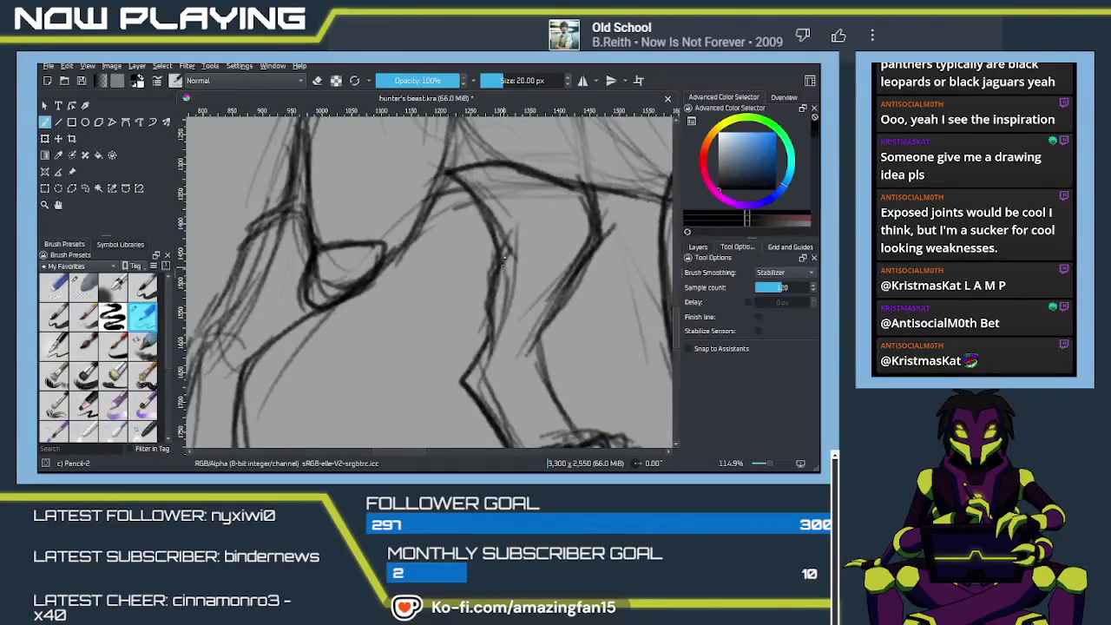
Darken the elbow joint and left shoulder contours with Pencil-2 strokes, then zoom back out.
left_click_drag(502, 231, 483, 335)
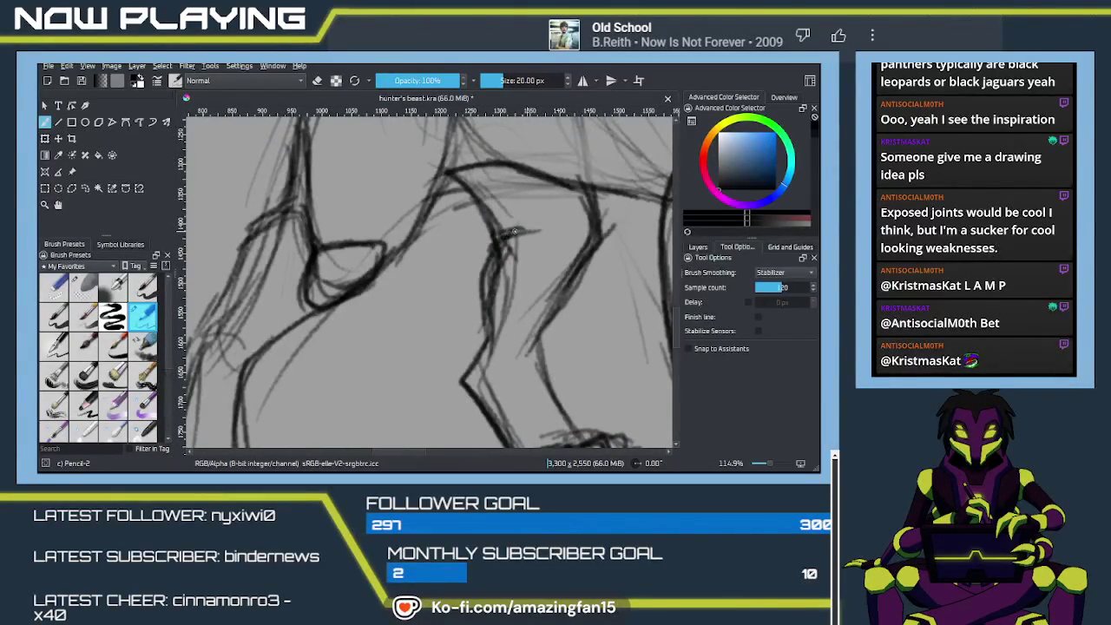
mouse_move(502, 248)
left_mouse_down()
mouse_move(540, 231)
mouse_move(554, 278)
left_mouse_up()
mouse_move(571, 222)
left_mouse_down()
mouse_move(545, 234)
mouse_move(570, 220)
left_mouse_up()
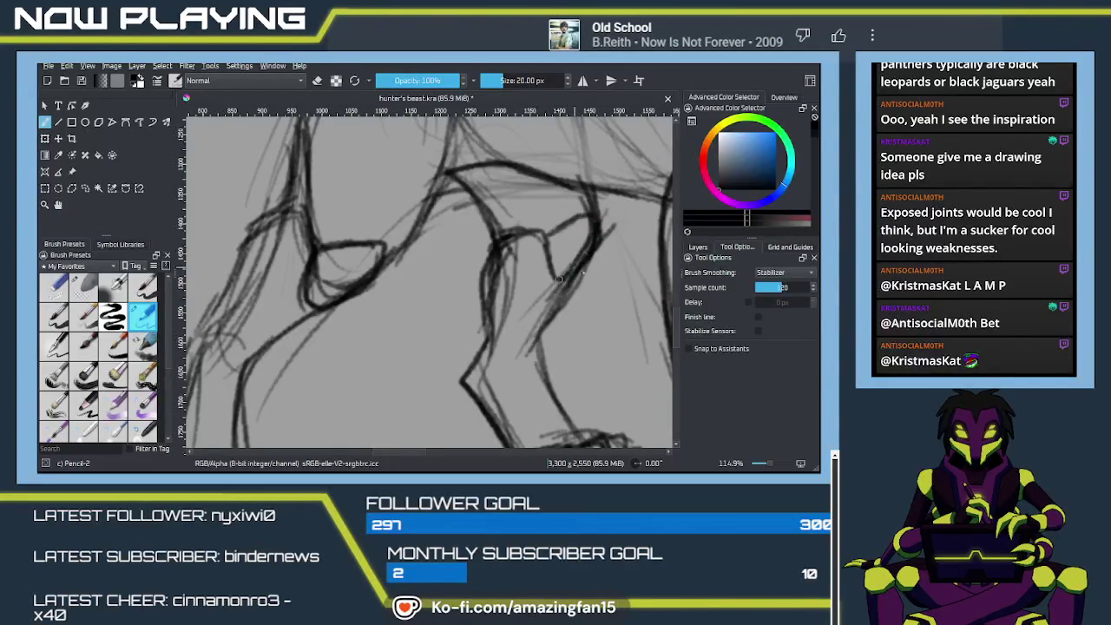
left_click_drag(563, 299, 619, 282)
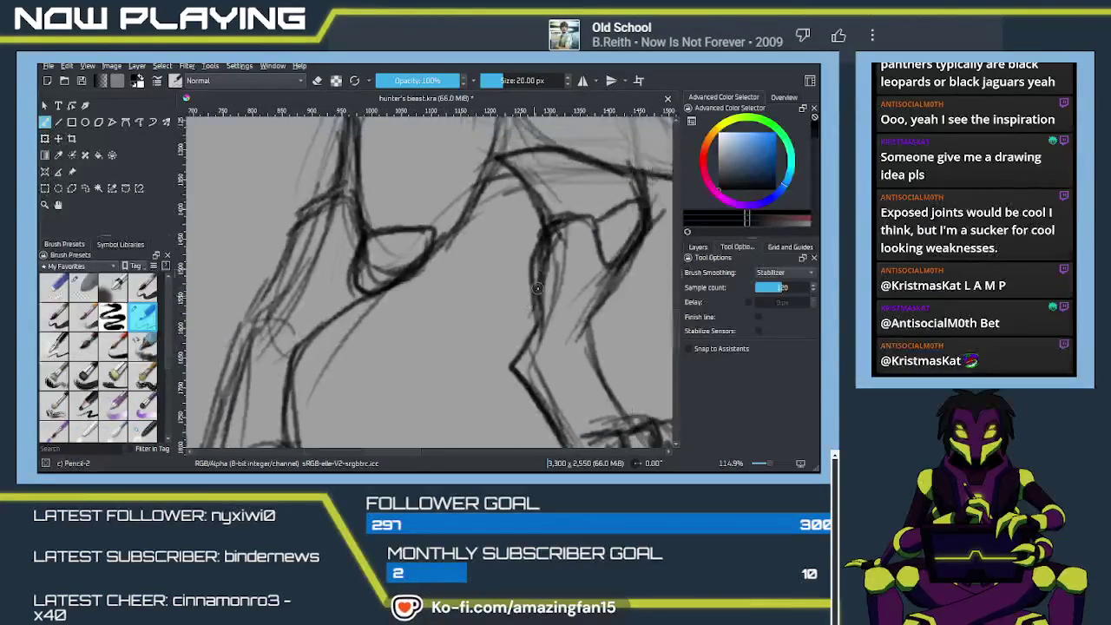
left_click_drag(302, 213, 283, 261)
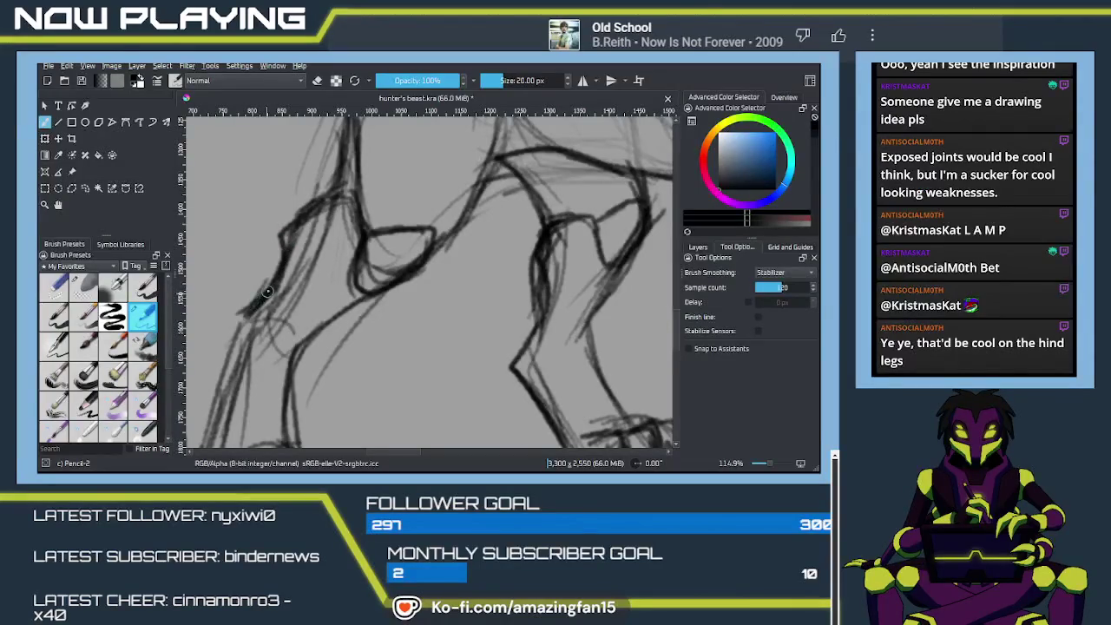
scroll(409, 355, "down", 3)
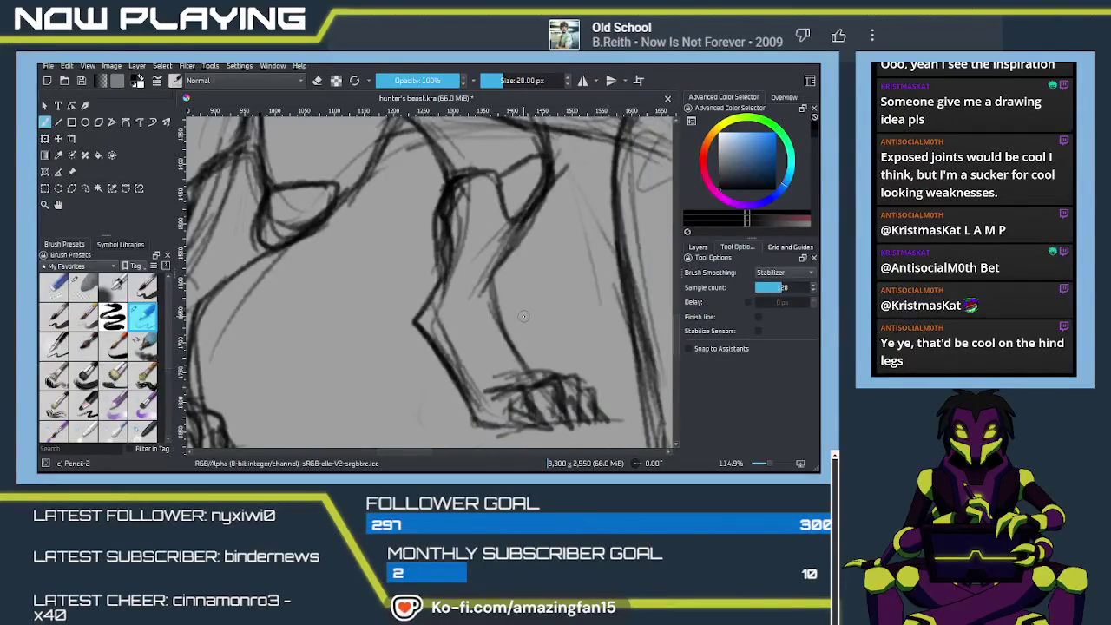
scroll(510, 310, "down", 1)
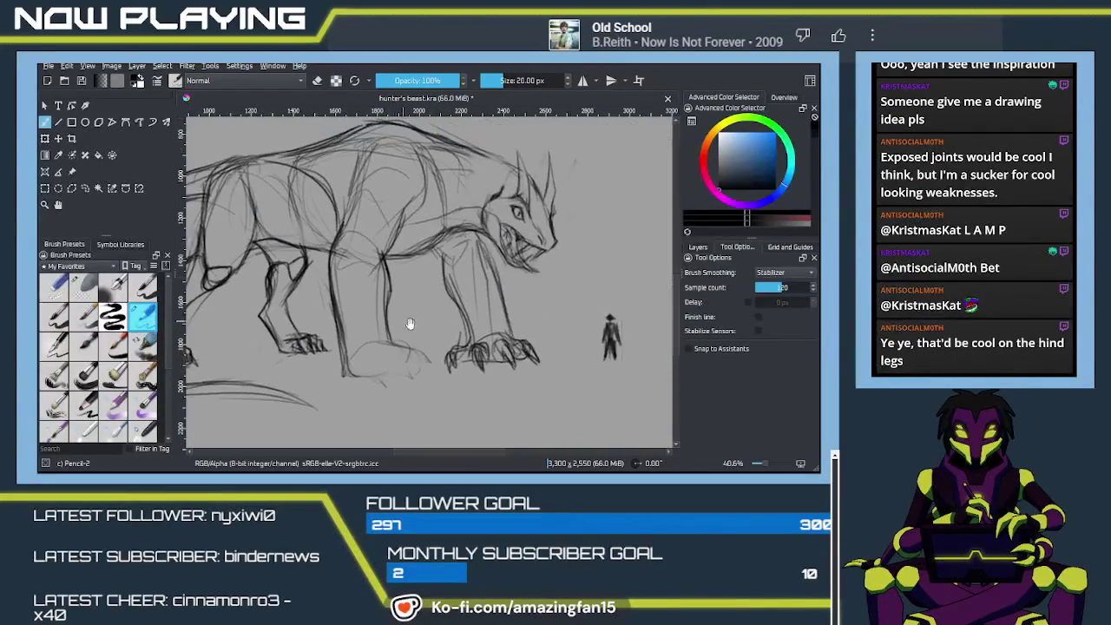
Pan the canvas to bring the tail, hind legs and reference photos into view.
scroll(396, 323, "down", 2)
mouse_move(395, 326)
left_mouse_down()
mouse_move(434, 323)
mouse_move(458, 337)
left_mouse_up()
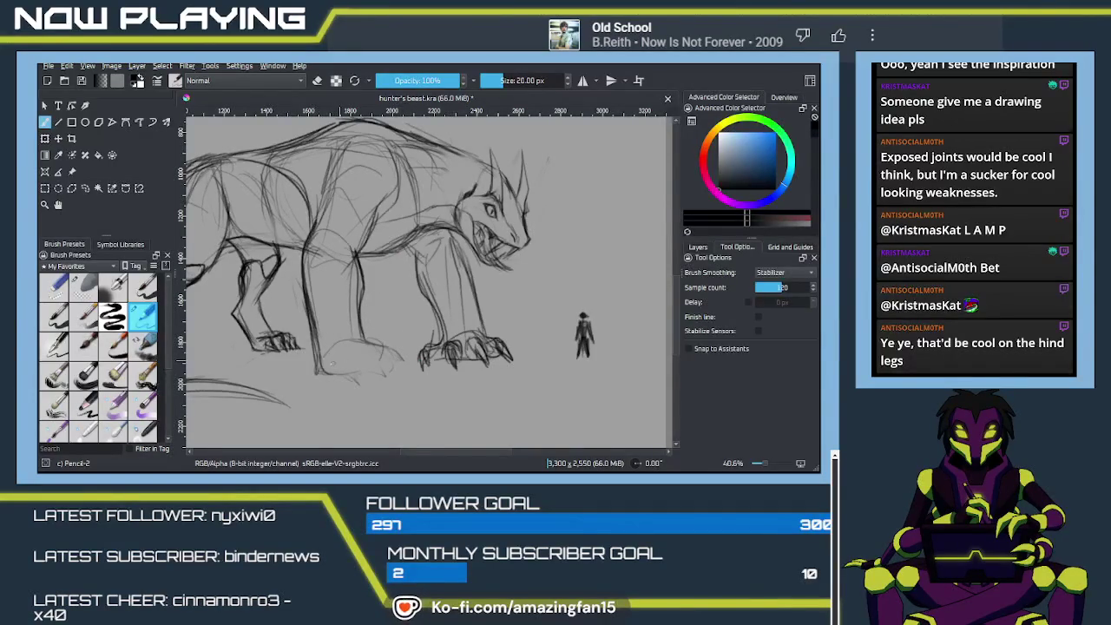
mouse_move(349, 351)
left_mouse_down()
mouse_move(417, 318)
mouse_move(454, 316)
left_mouse_up()
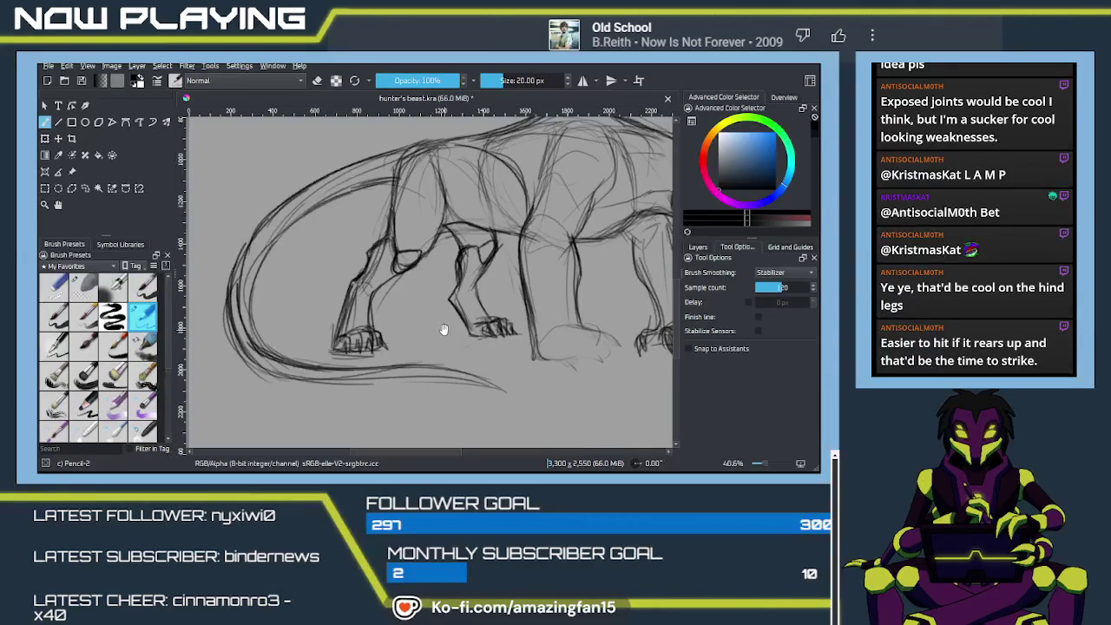
mouse_move(442, 334)
left_mouse_down()
mouse_move(471, 307)
mouse_move(420, 291)
left_mouse_up()
Zoom out to compare against the reference photos, then zoom back in on the tail.
scroll(434, 304, "down", 1)
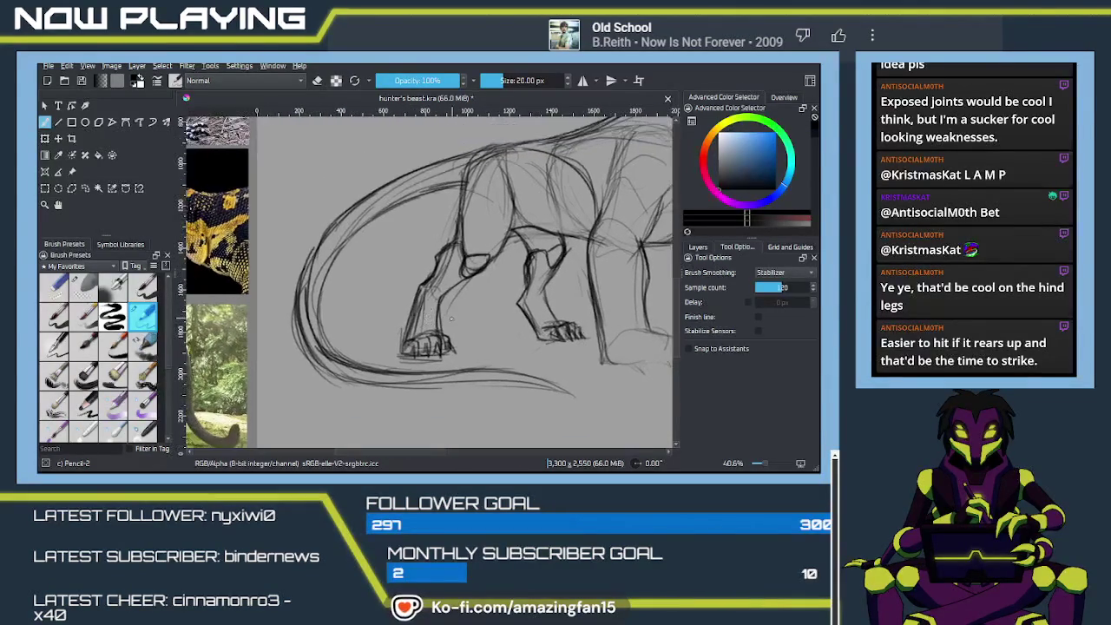
scroll(447, 318, "down", 1)
scroll(448, 318, "down", 1)
scroll(472, 349, "down", 1)
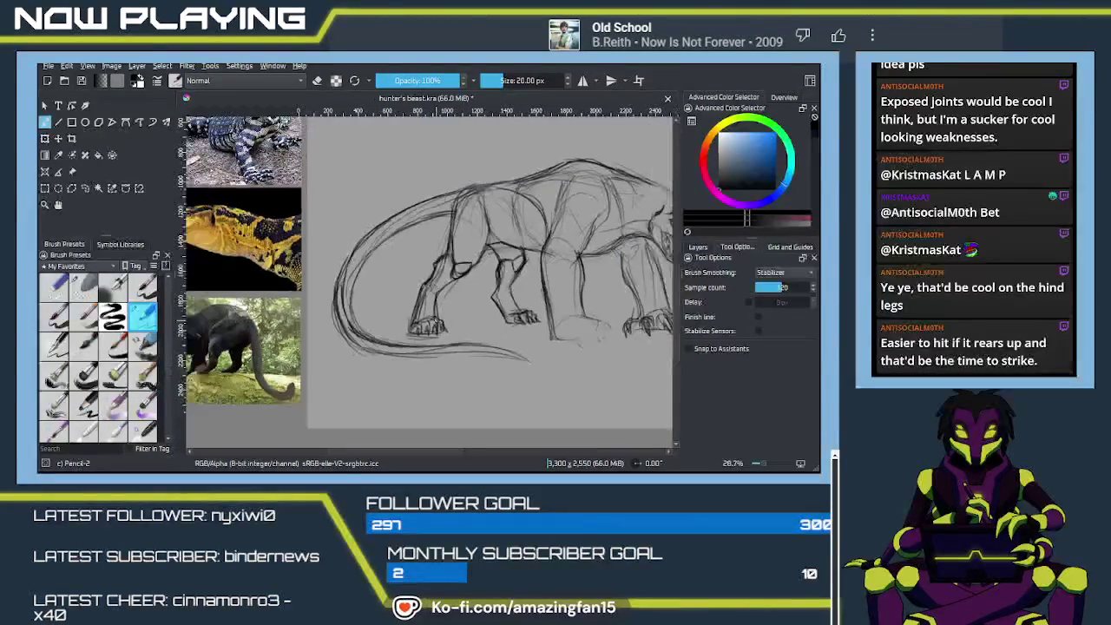
scroll(472, 349, "down", 1)
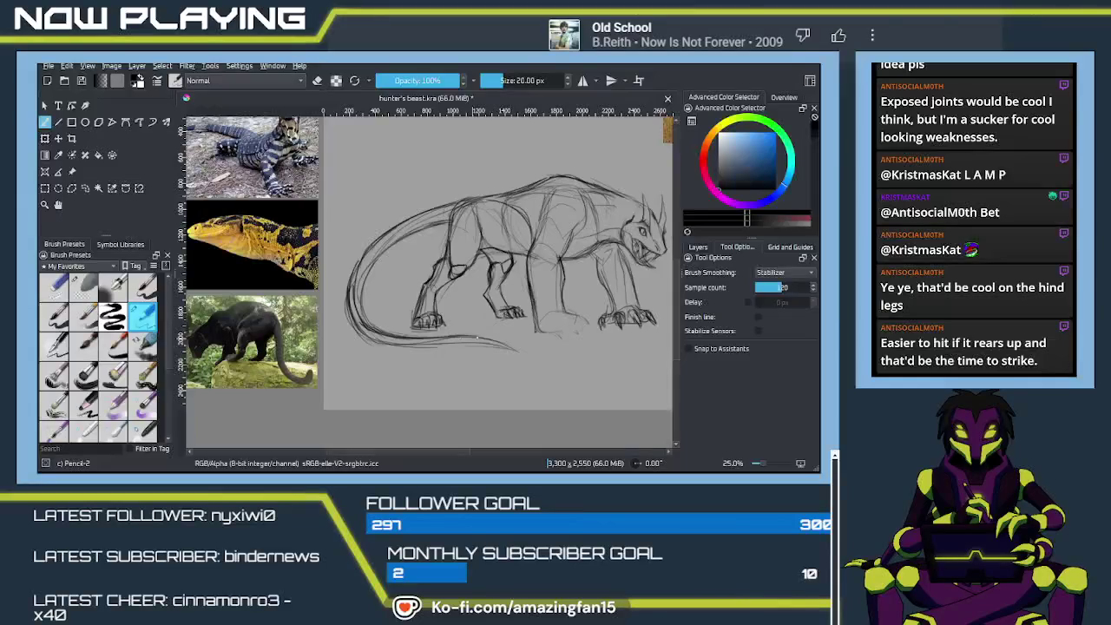
scroll(484, 325, "up", 1)
scroll(479, 319, "up", 1)
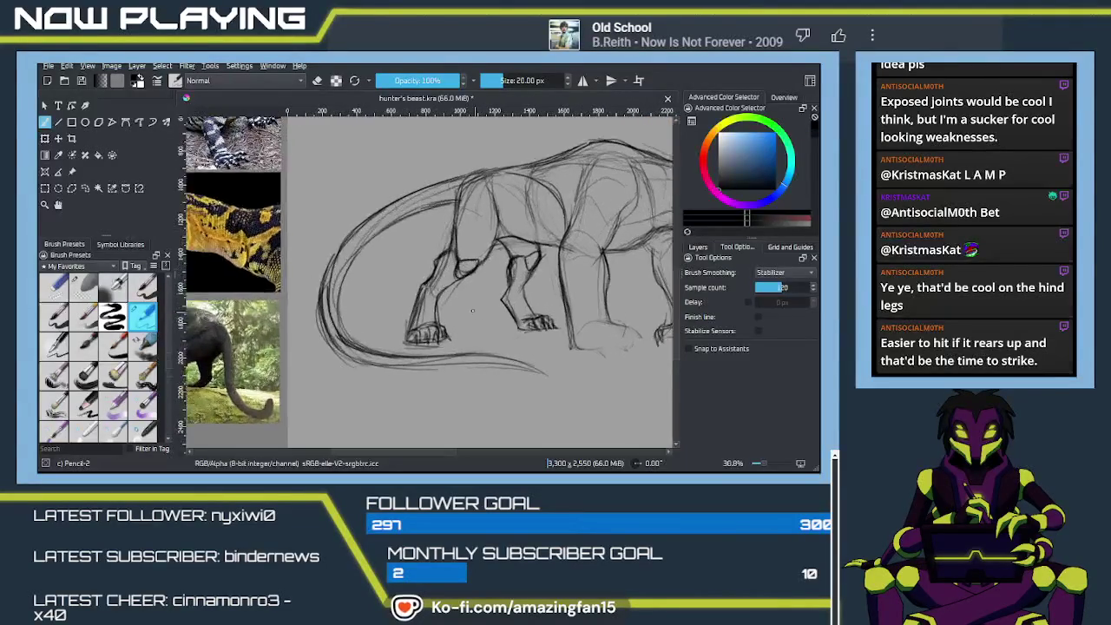
scroll(475, 316, "up", 1)
scroll(470, 310, "up", 1)
left_click_drag(469, 310, 444, 341)
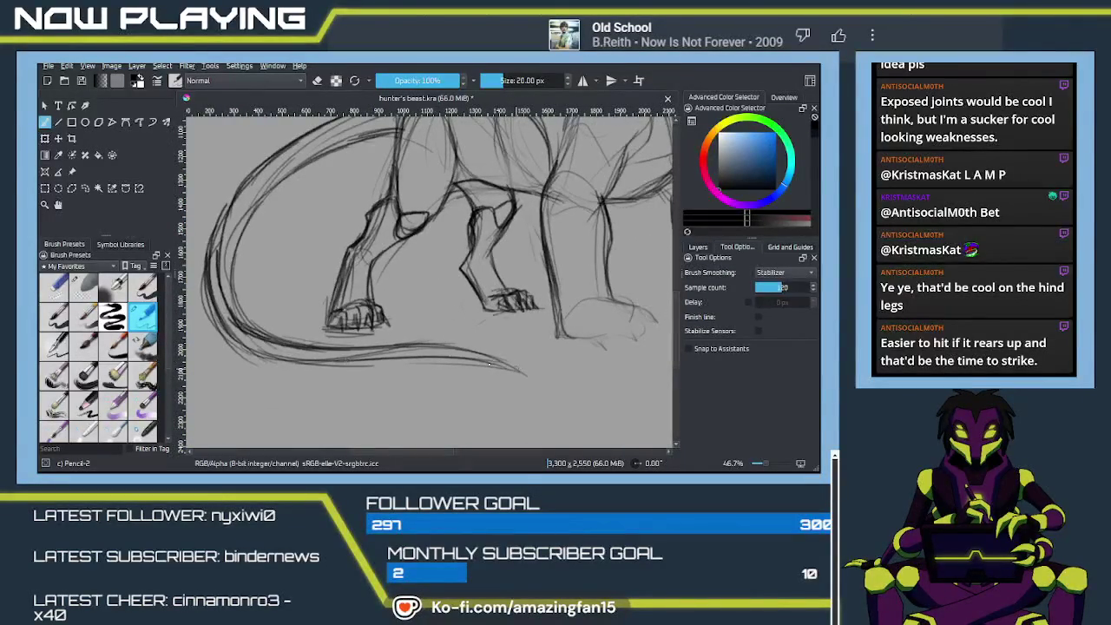
Darken the tail's lower edge and the leg and foot lines, and add faint shoulder strokes.
mouse_move(436, 346)
left_mouse_down()
mouse_move(497, 352)
mouse_move(556, 390)
left_mouse_up()
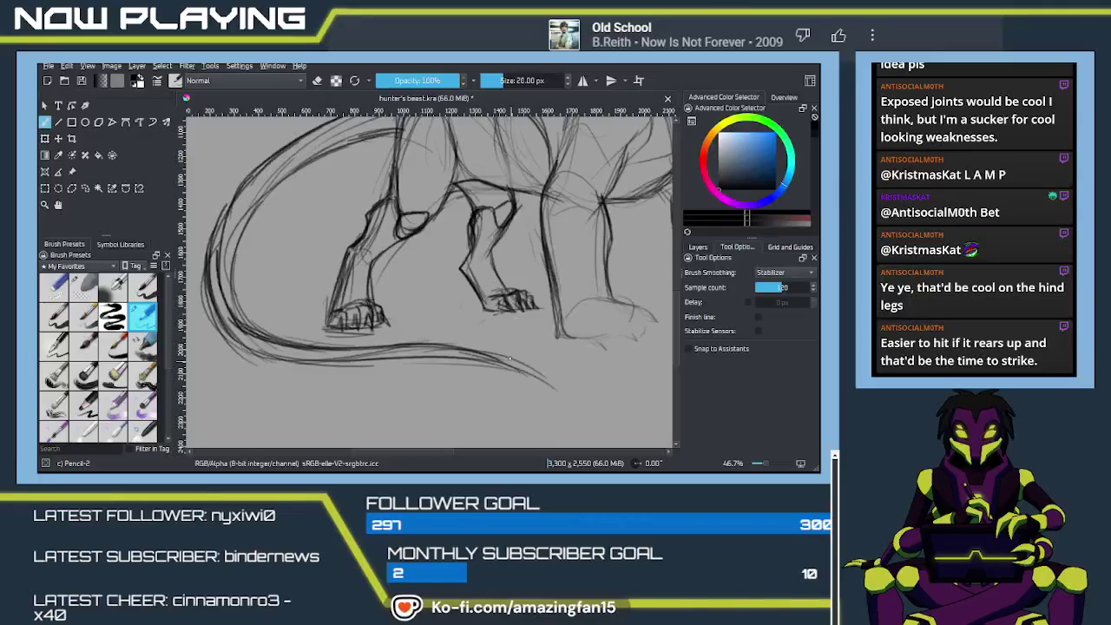
left_click_drag(458, 304, 485, 333)
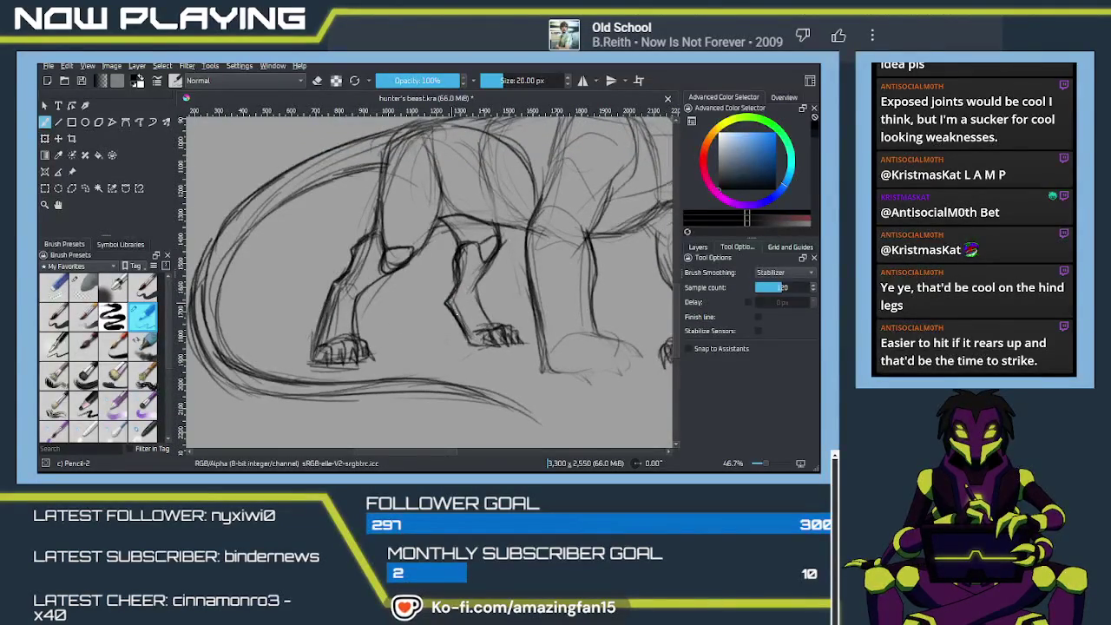
mouse_move(457, 319)
left_mouse_down()
mouse_move(464, 346)
mouse_move(482, 342)
mouse_move(492, 309)
left_mouse_up()
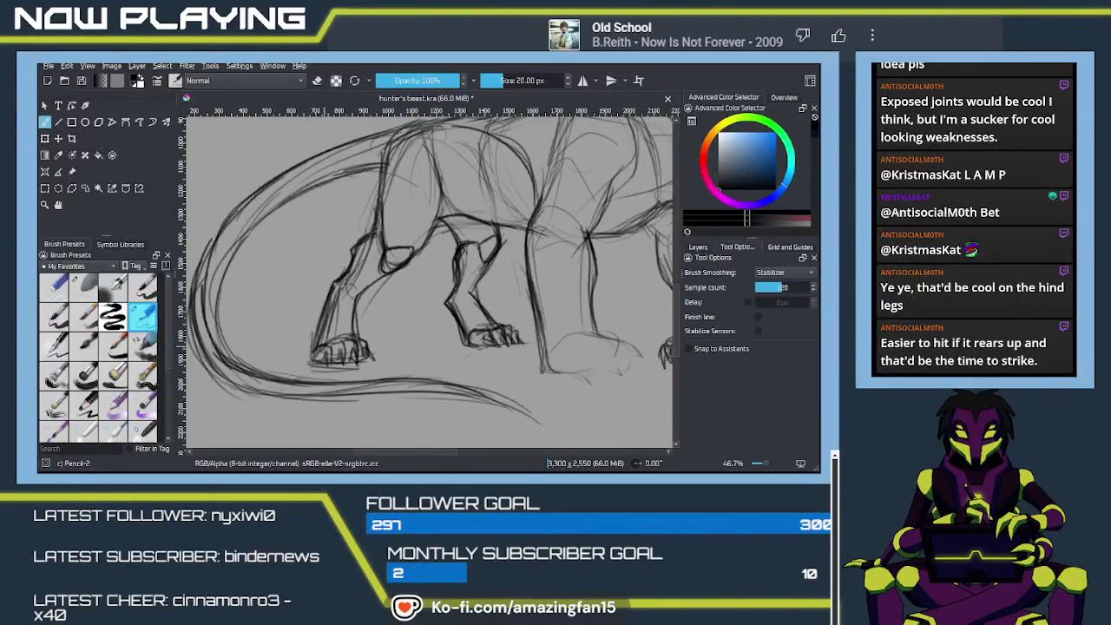
left_click_drag(512, 282, 465, 360)
scroll(465, 359, "up", 2)
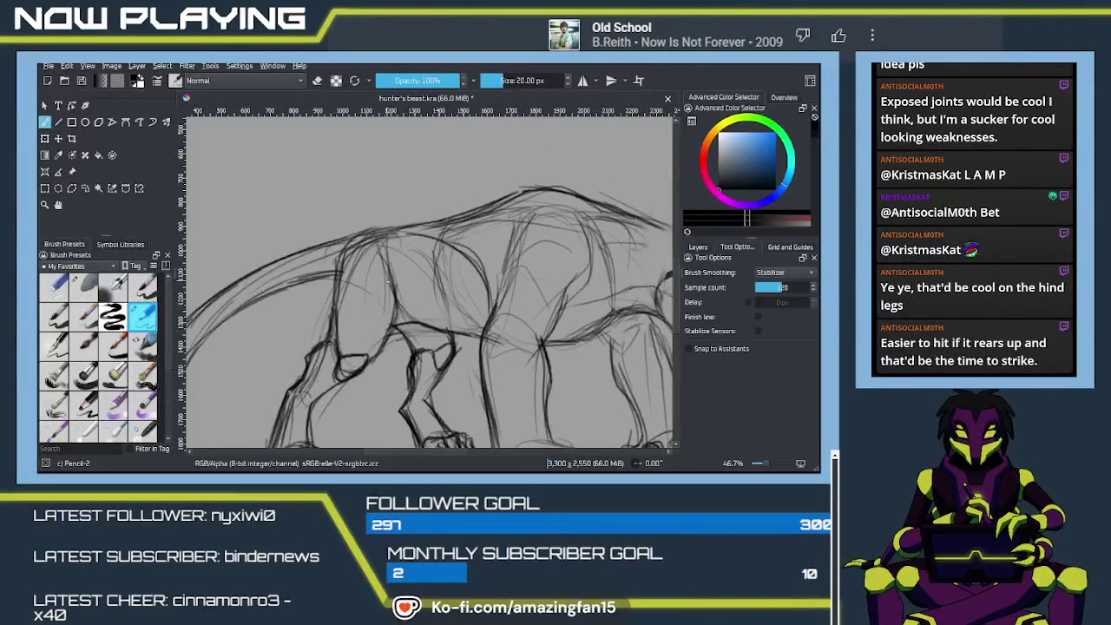
left_click_drag(375, 244, 396, 284)
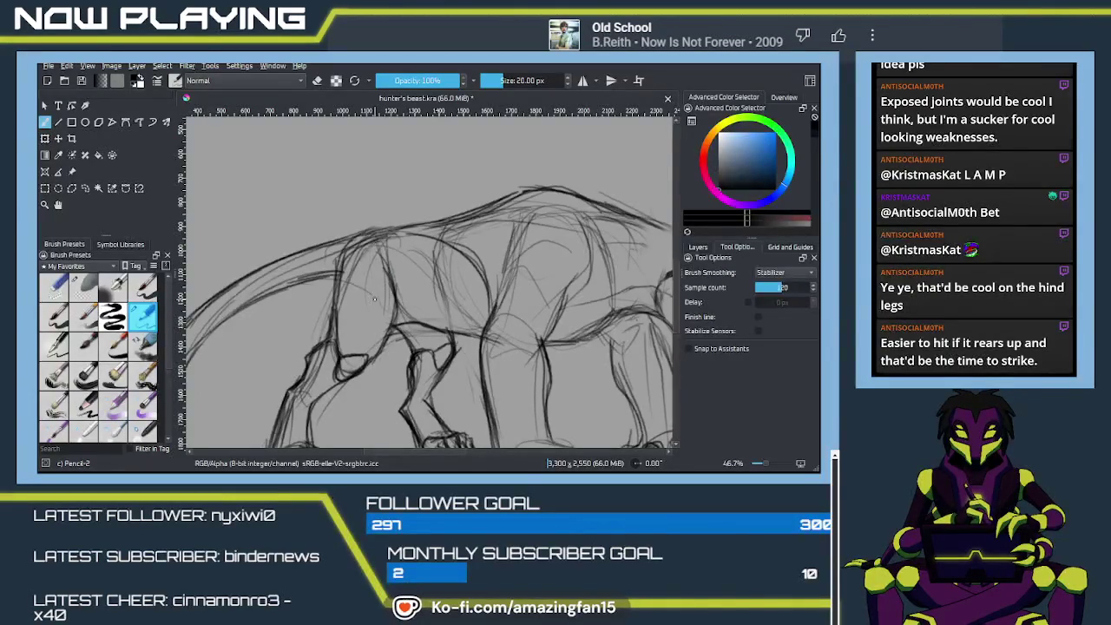
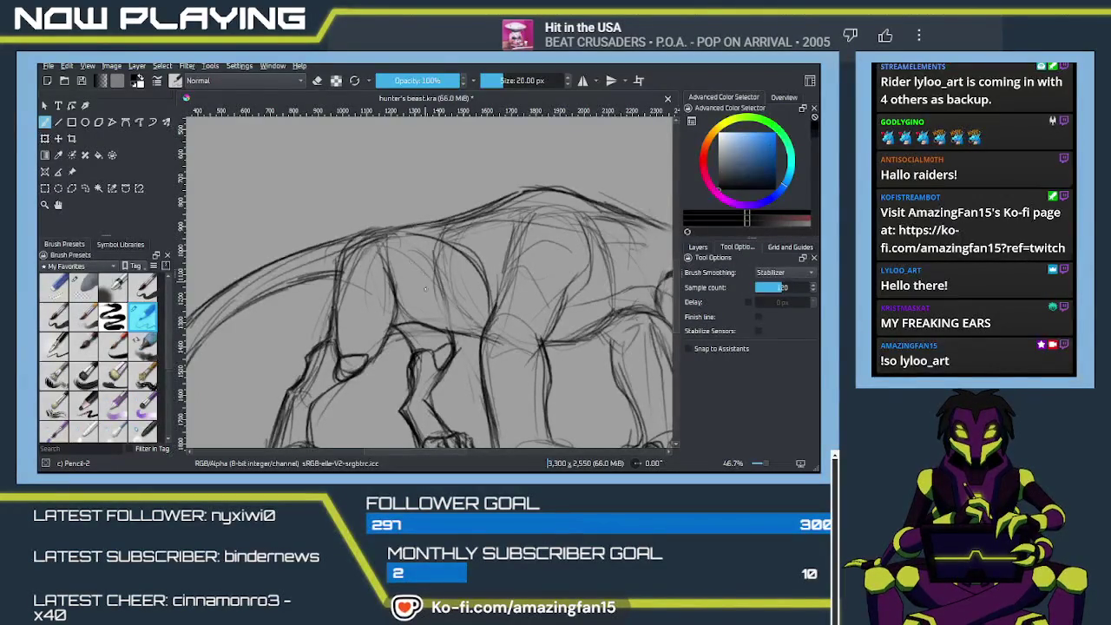
Add Pencil-2 strokes along the front leg and short strokes between the front-paw claws.
scroll(435, 290, "down", 1)
scroll(433, 290, "down", 1)
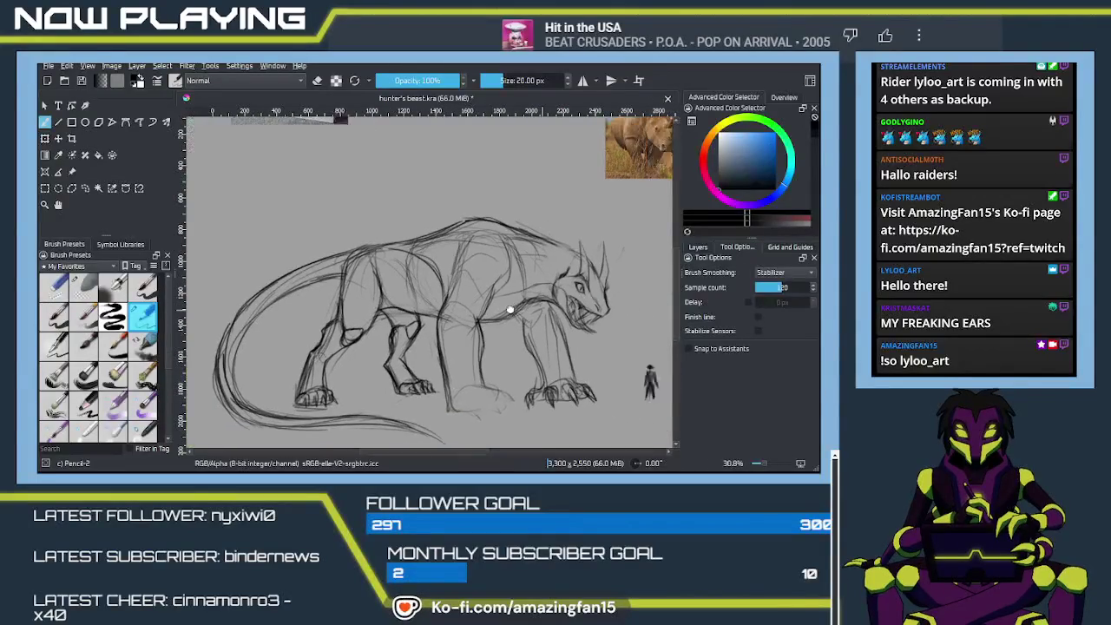
scroll(424, 283, "up", 2)
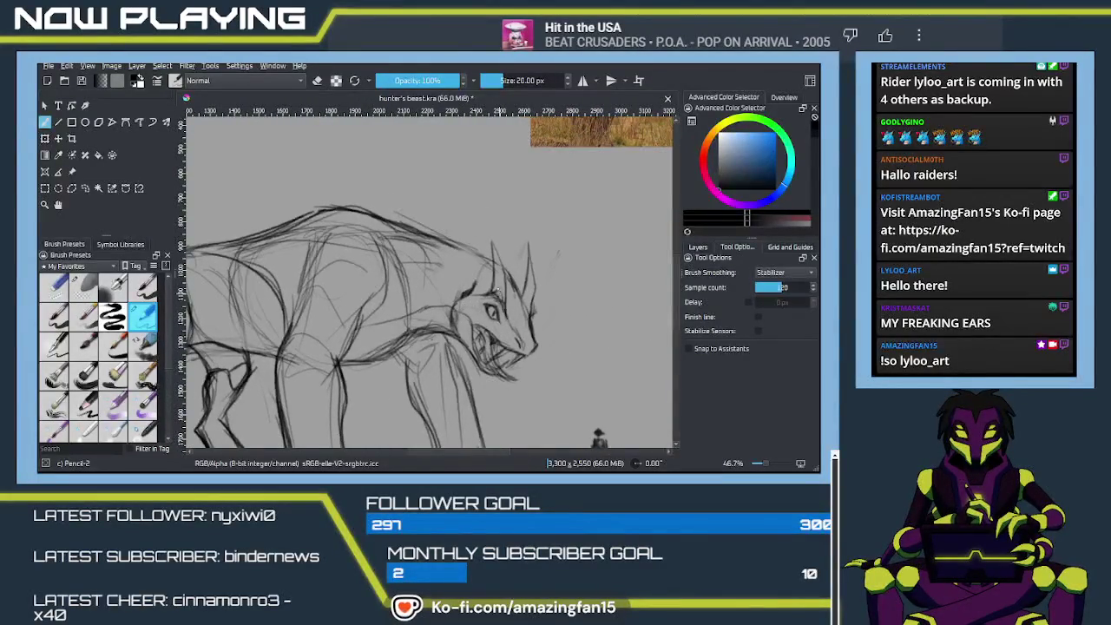
key("e")
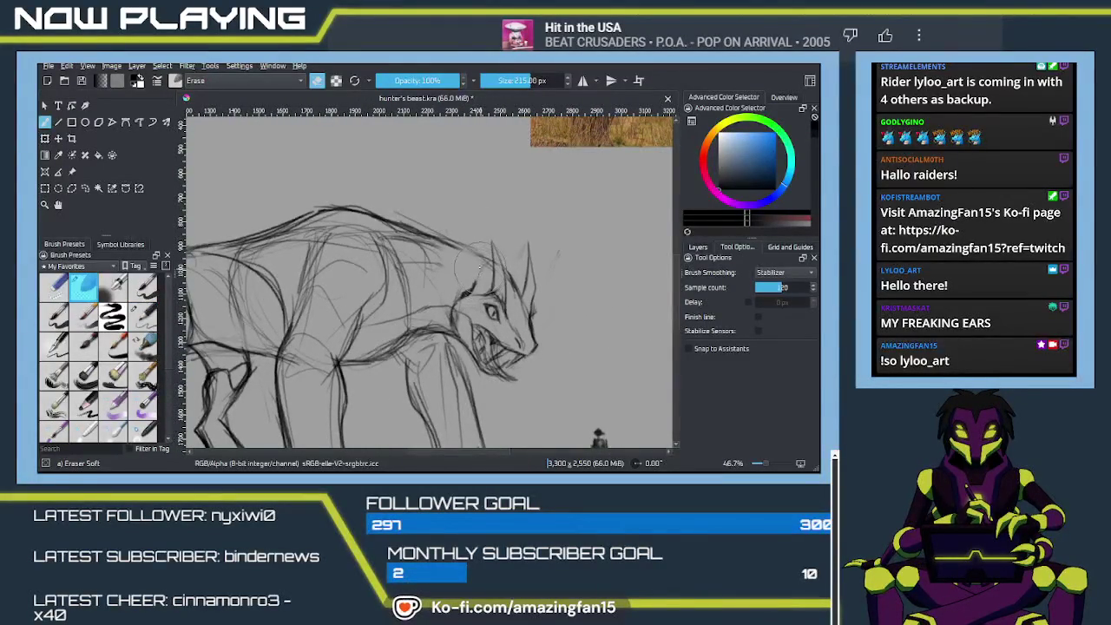
key("e")
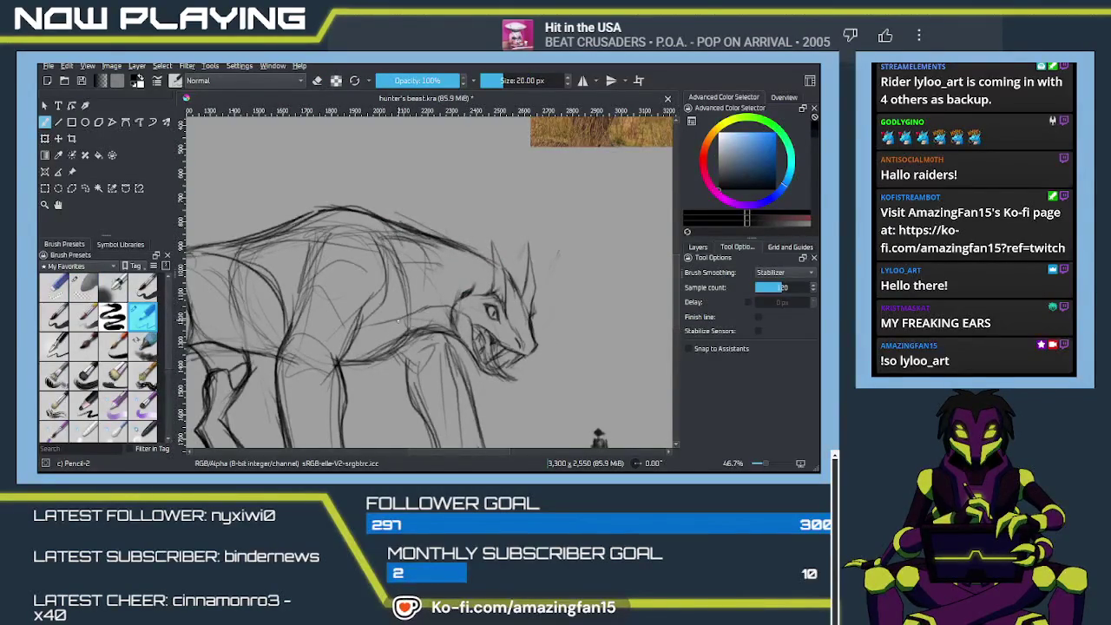
scroll(416, 313, "down", 3)
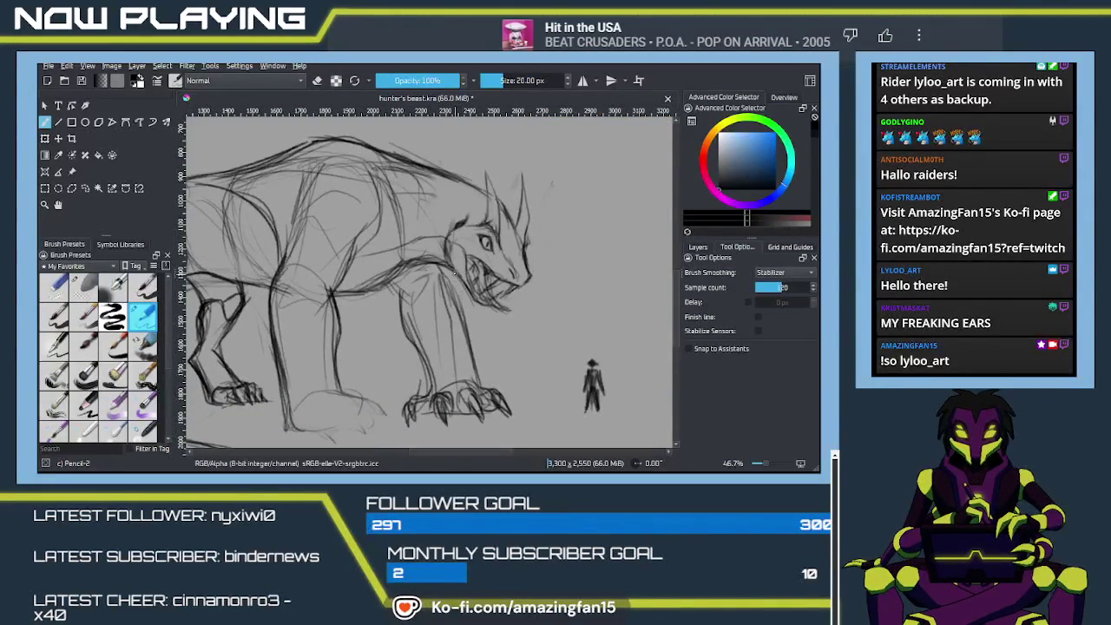
left_click_drag(453, 280, 465, 320)
scroll(464, 331, "down", 3)
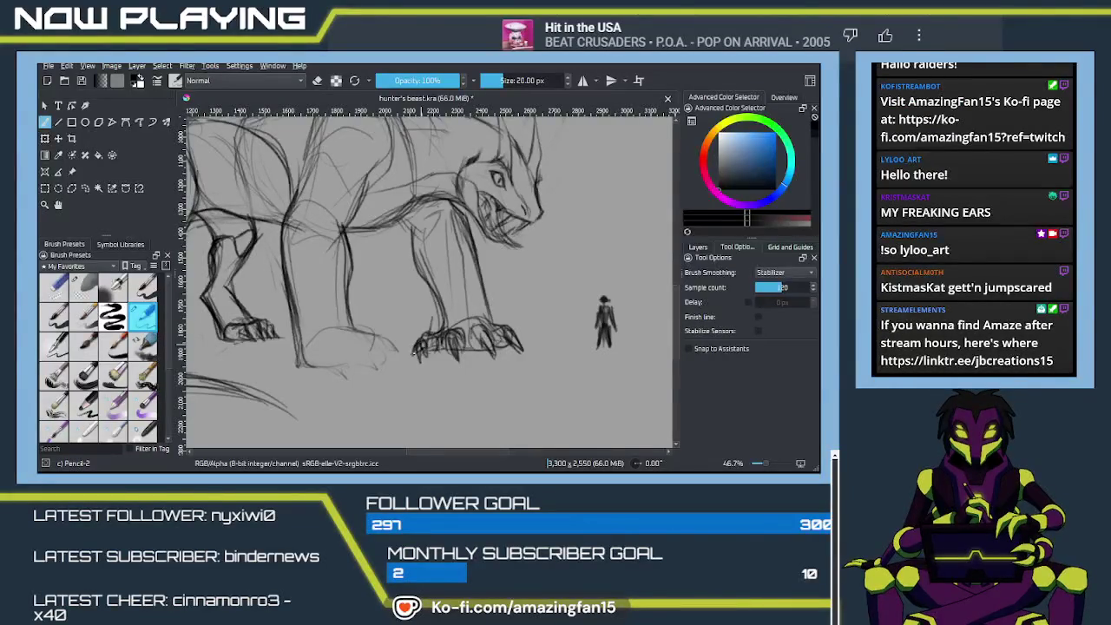
left_click_drag(446, 341, 455, 357)
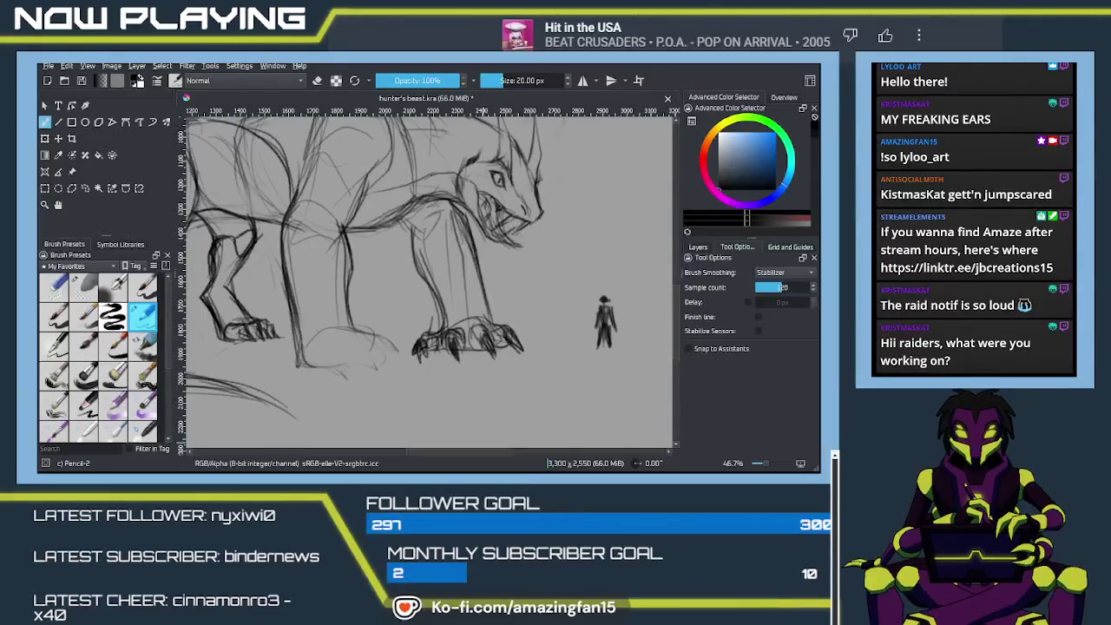
scroll(402, 355, "down", 1)
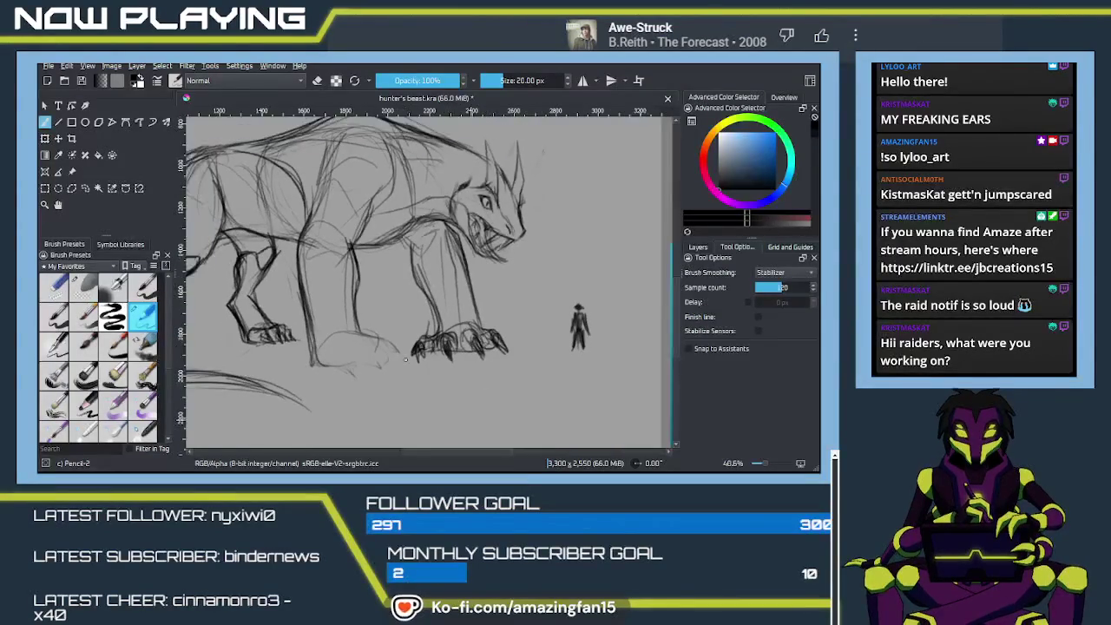
scroll(402, 354, "down", 1)
scroll(384, 318, "down", 2)
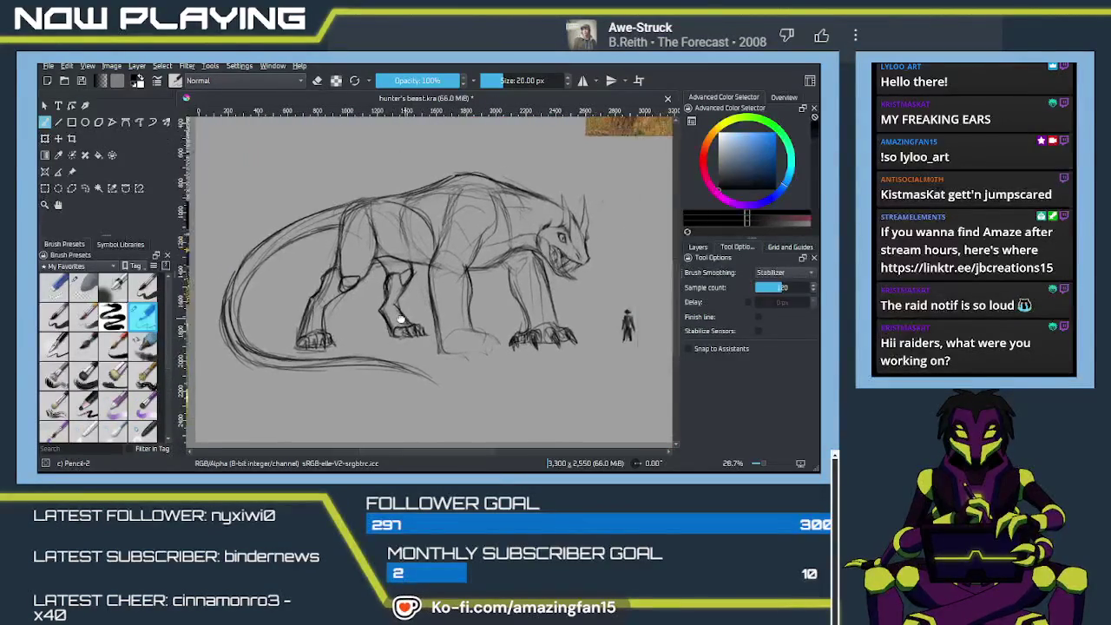
scroll(393, 292, "up", 1)
scroll(399, 293, "up", 1)
scroll(409, 293, "up", 1)
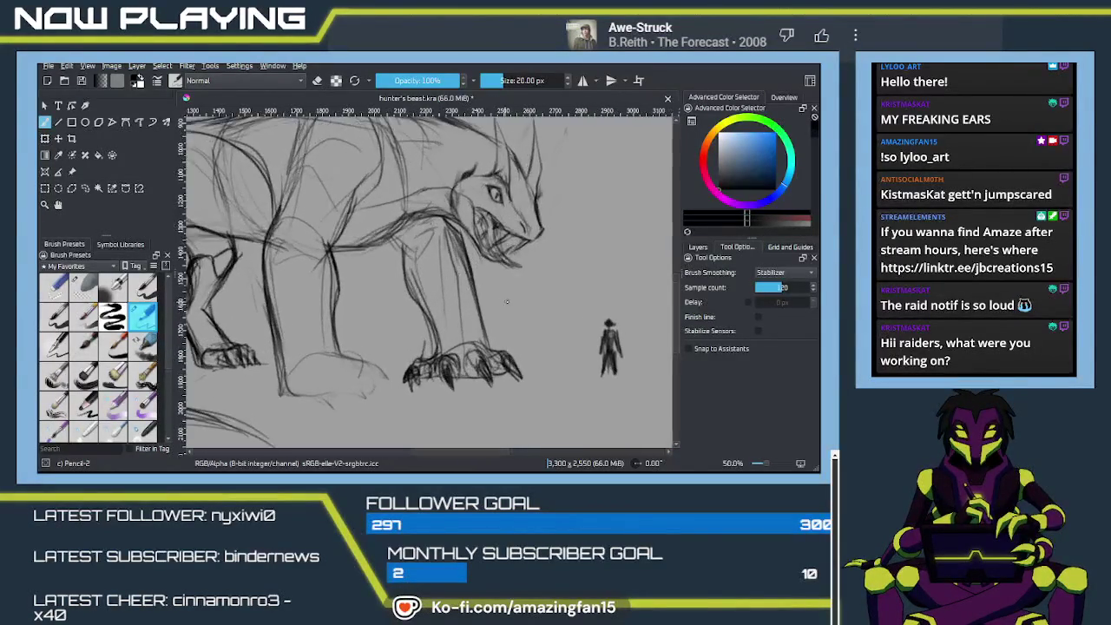
scroll(418, 295, "up", 1)
left_click_drag(418, 295, 153, 179)
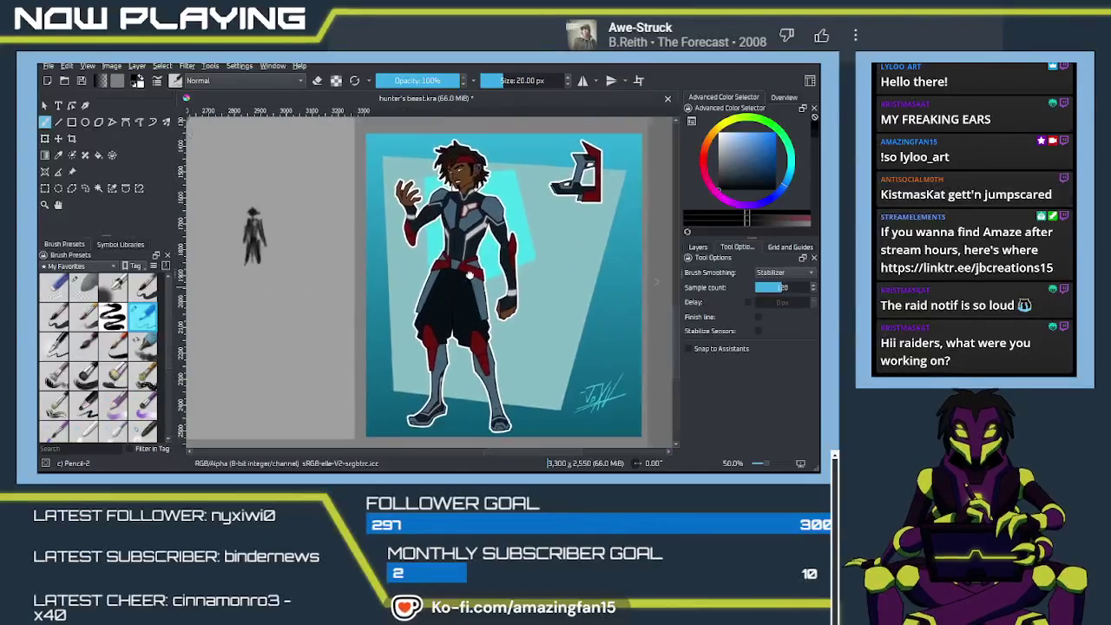
scroll(466, 276, "up", 1)
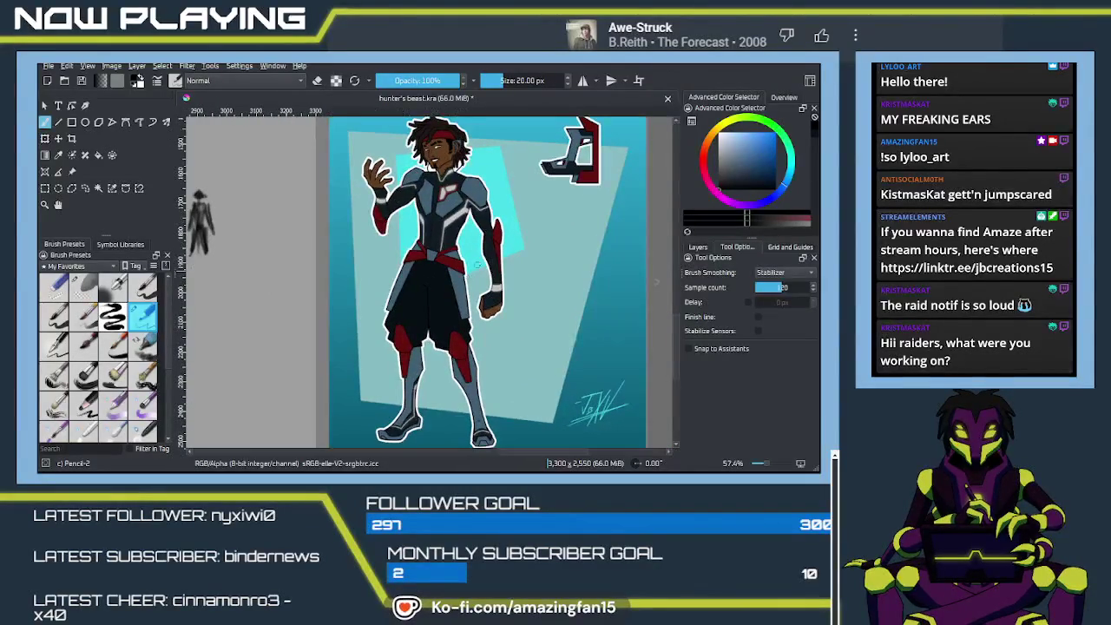
scroll(505, 248, "up", 1)
scroll(486, 239, "up", 3)
scroll(452, 219, "up", 1)
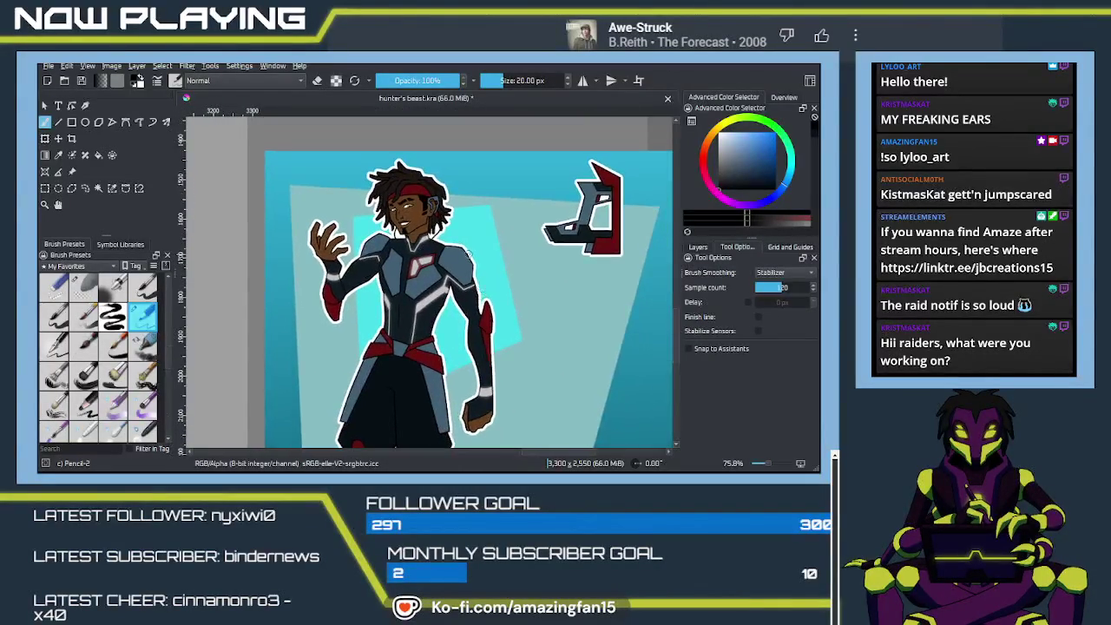
scroll(443, 230, "down", 1)
scroll(455, 248, "down", 2)
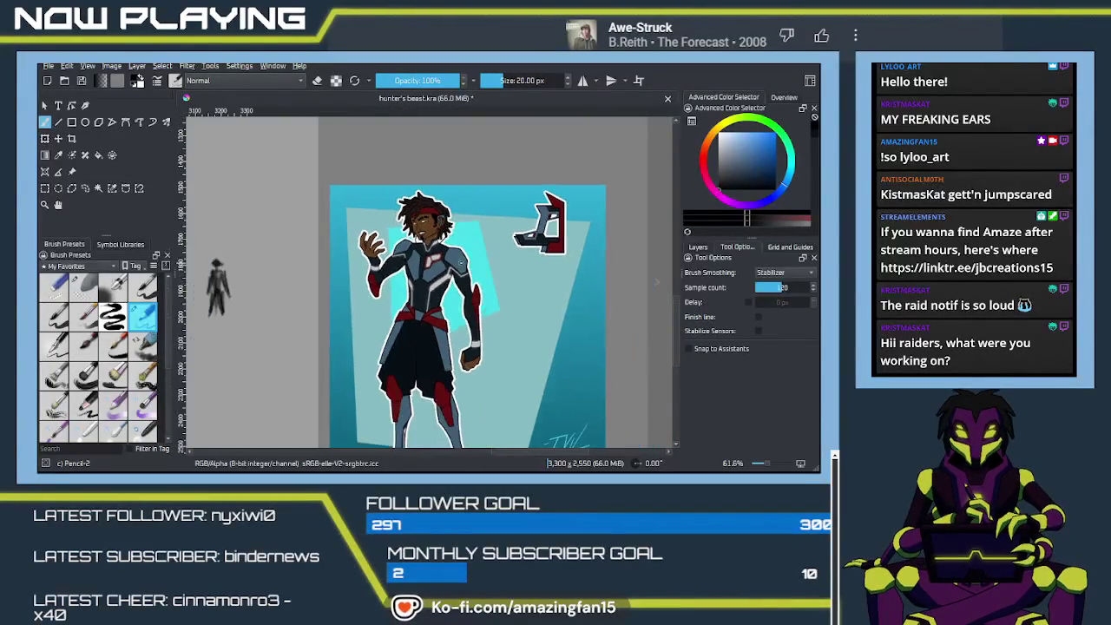
scroll(443, 261, "down", 1)
mouse_move(217, 260)
left_mouse_down()
mouse_move(470, 267)
mouse_move(472, 241)
mouse_move(527, 262)
left_mouse_up()
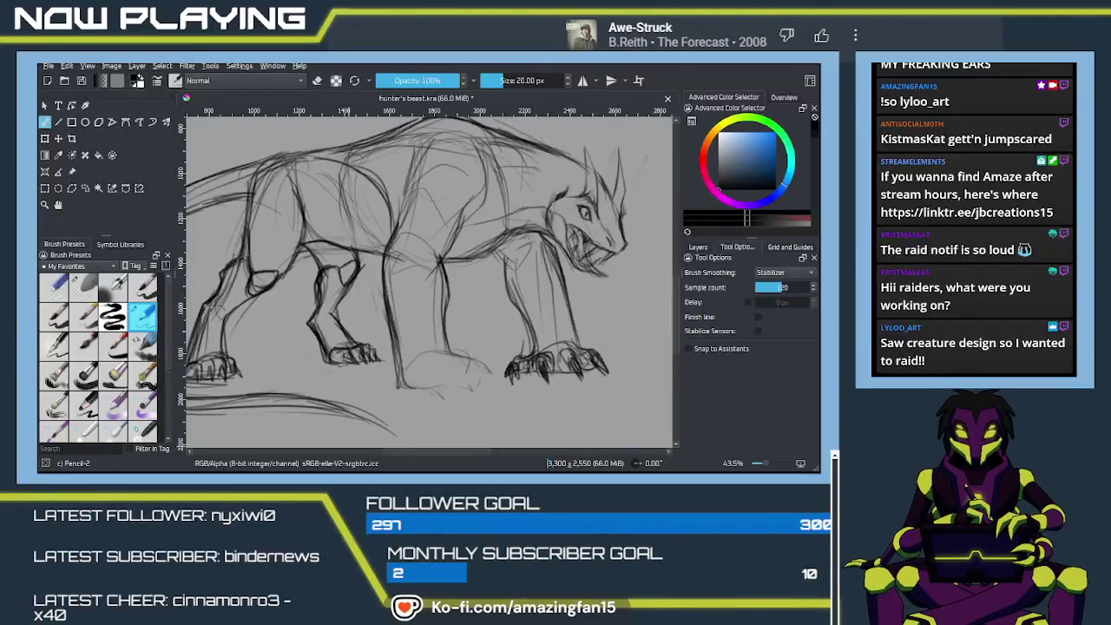
key("alt+Tab")
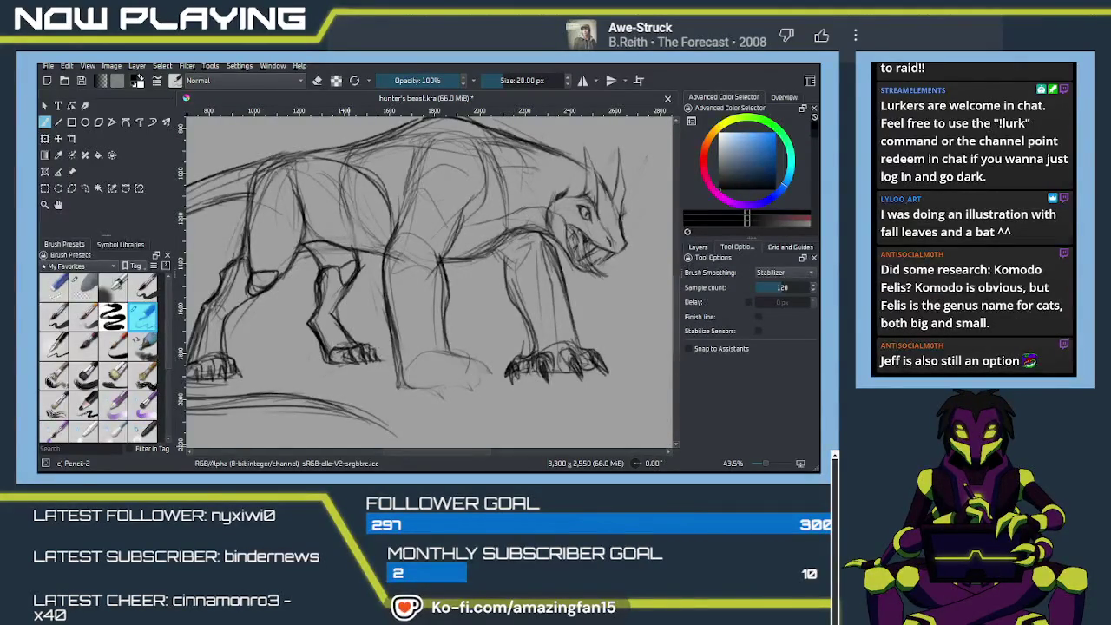
Darken the beast's neck and chest line and sketch the front paw's edges and right toe.
left_click(330, 449)
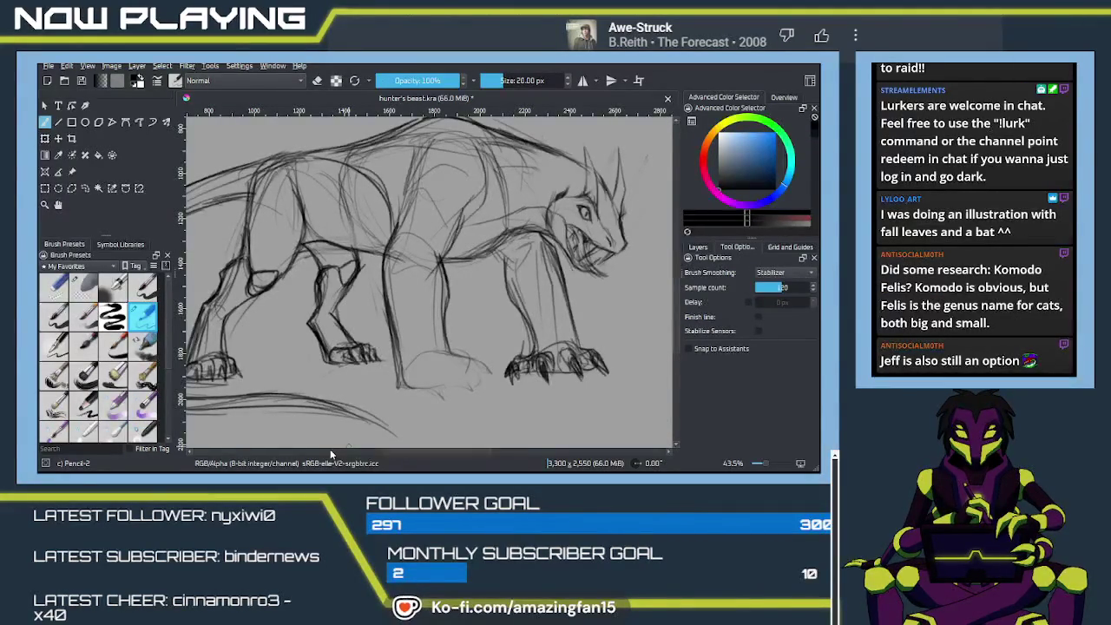
left_click_drag(406, 356, 469, 382)
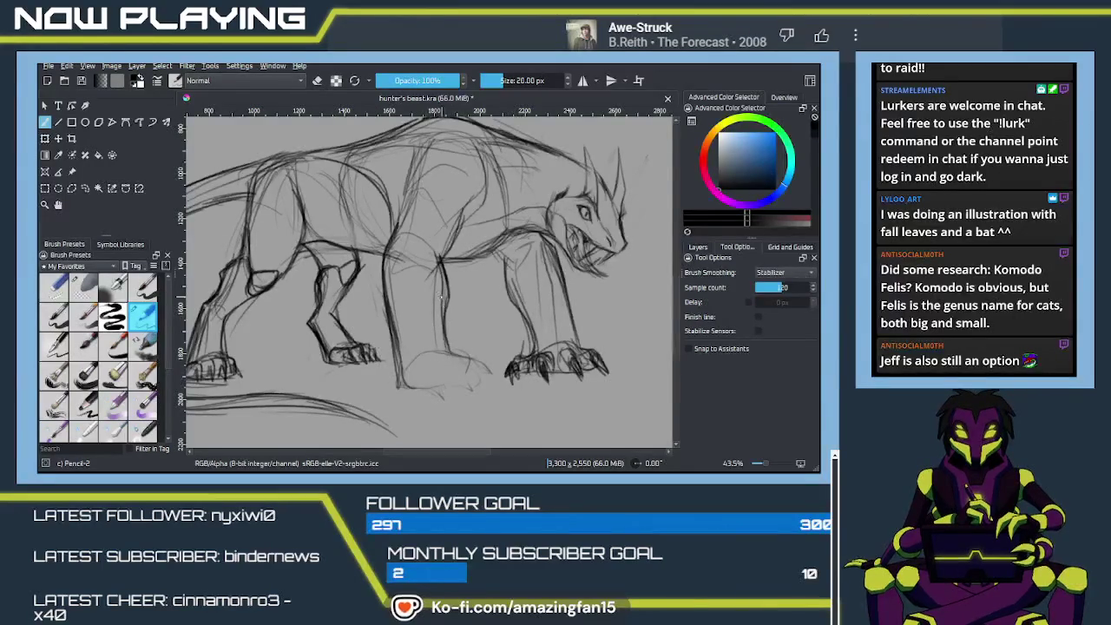
key("plus")
left_click_drag(450, 266, 456, 260)
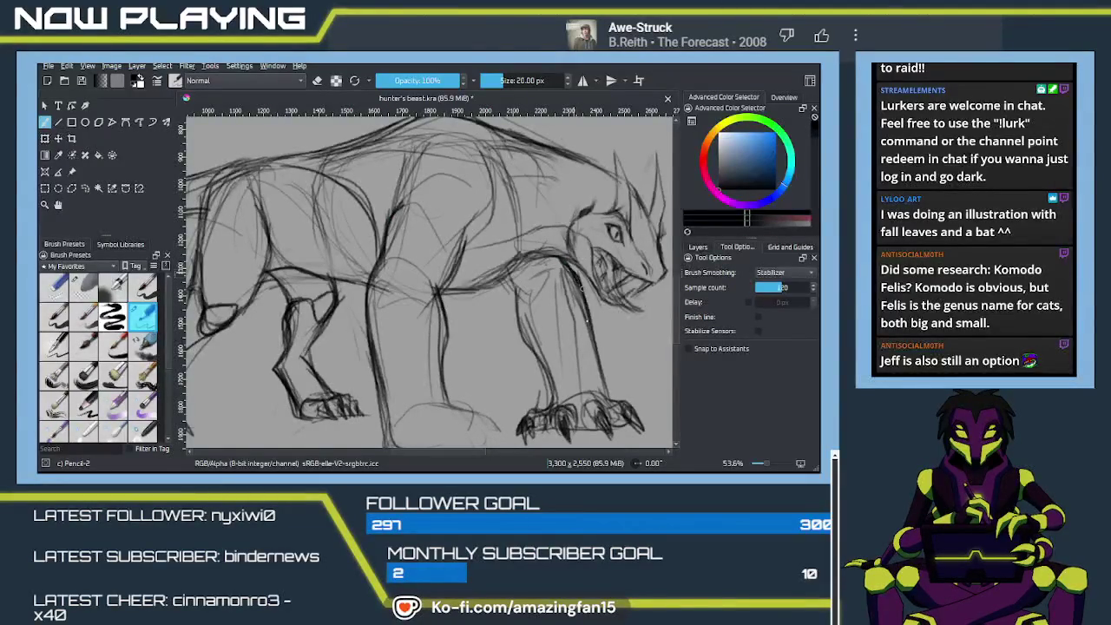
left_click_drag(474, 285, 573, 260)
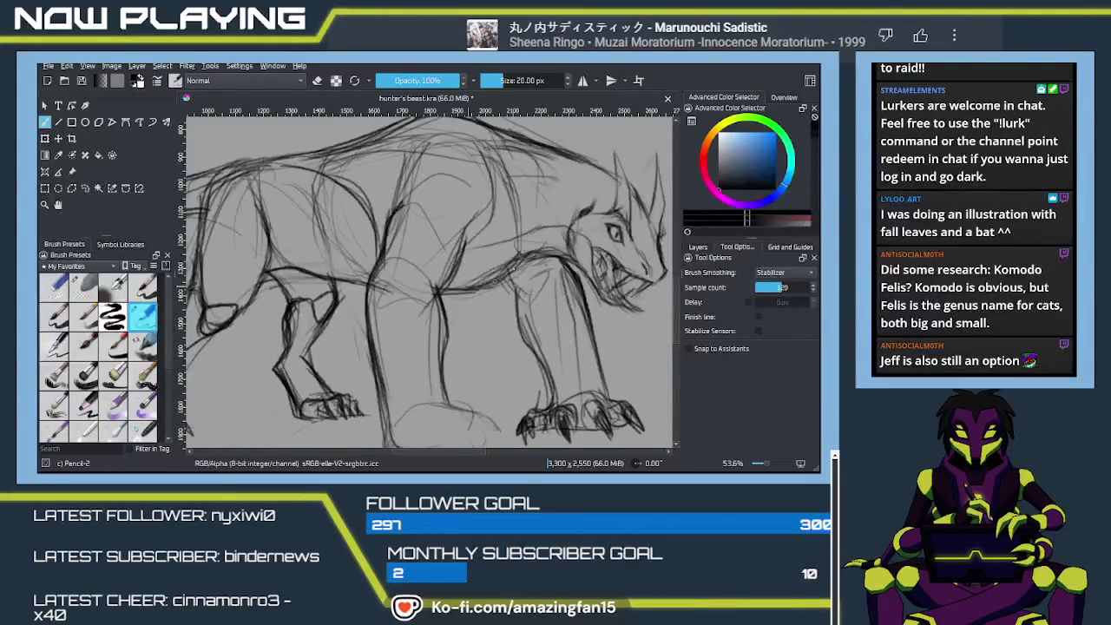
scroll(573, 260, "down", 3)
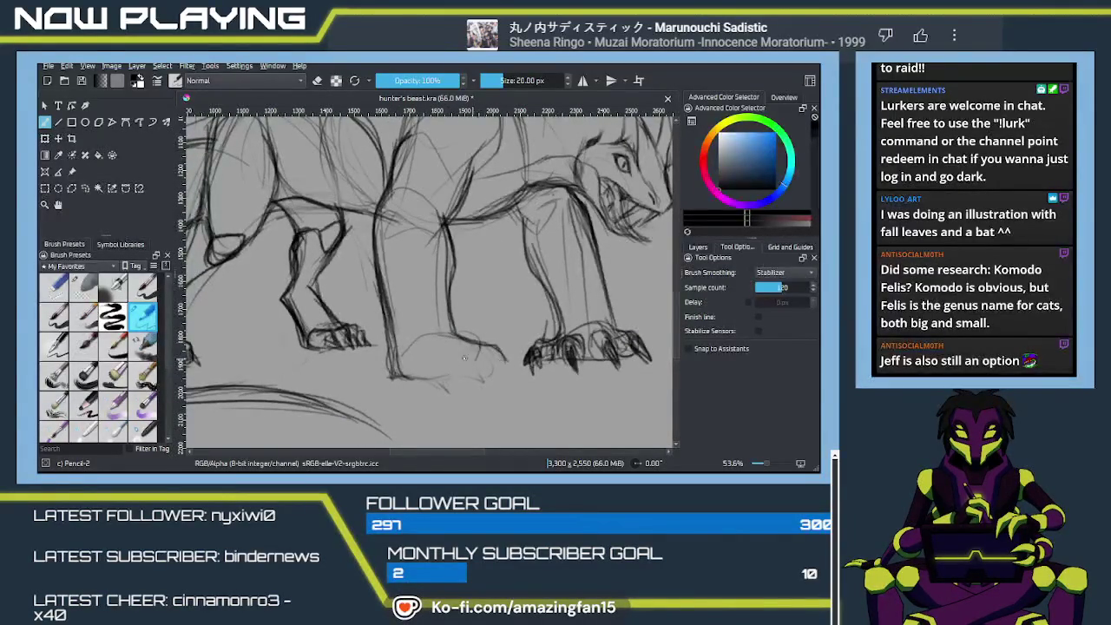
mouse_move(460, 343)
left_mouse_down()
mouse_move(389, 373)
mouse_move(408, 377)
left_mouse_up()
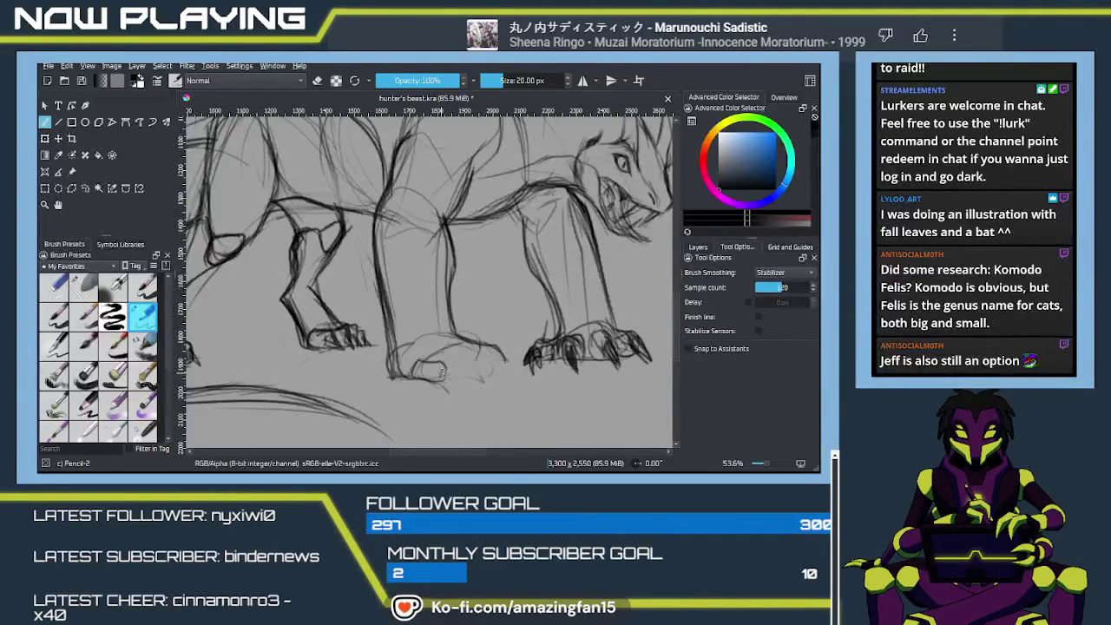
mouse_move(439, 374)
left_mouse_down()
mouse_move(456, 379)
mouse_move(441, 375)
left_mouse_up()
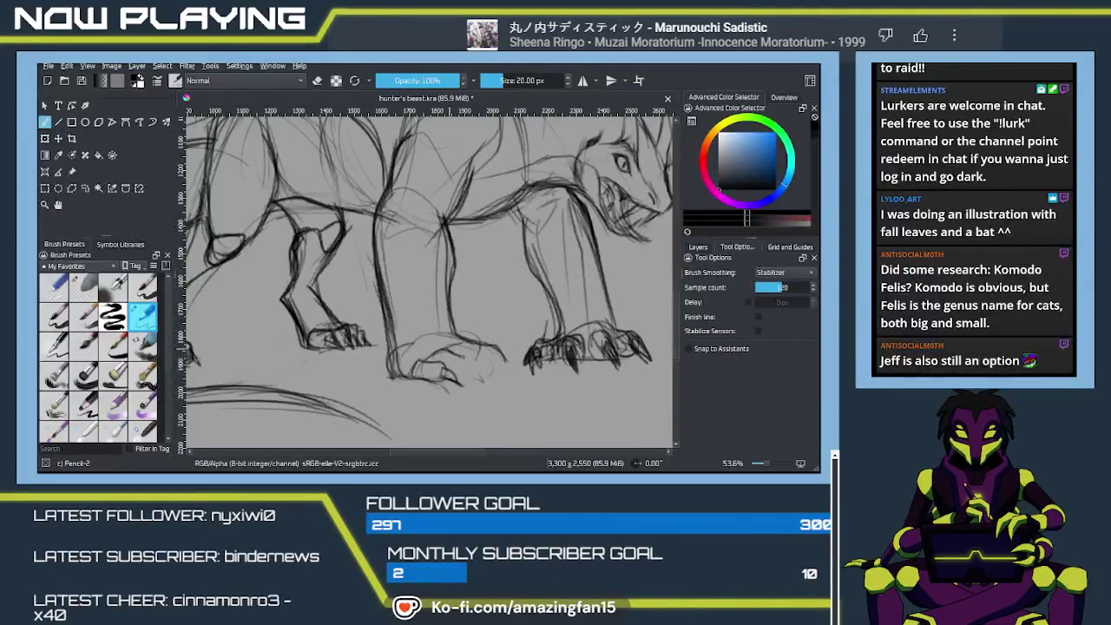
mouse_move(453, 373)
left_mouse_down()
mouse_move(469, 379)
mouse_move(465, 368)
left_mouse_up()
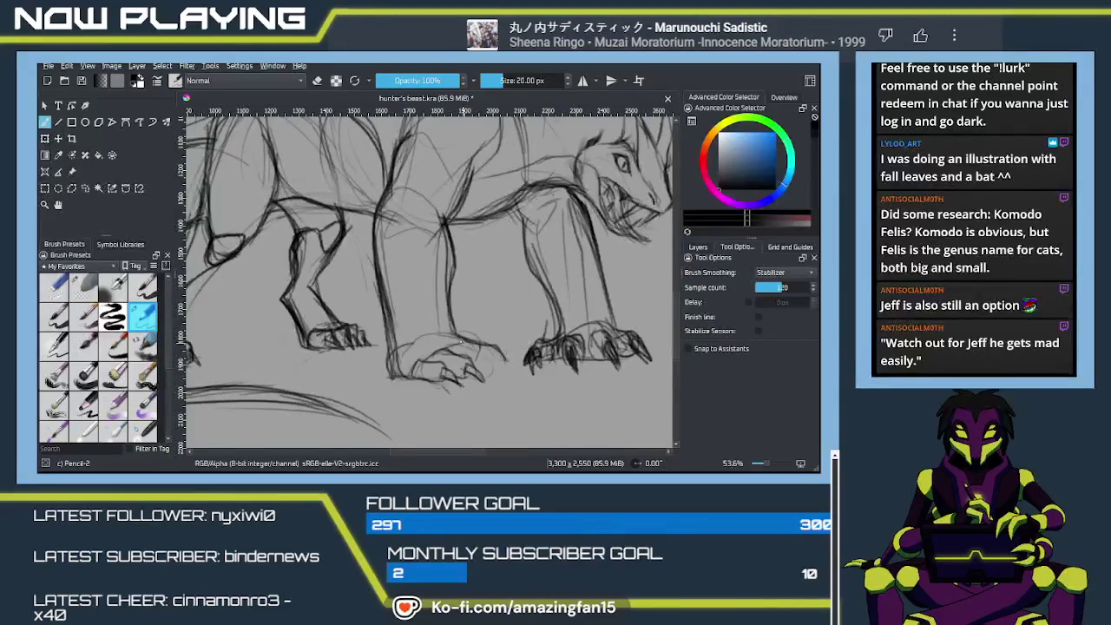
mouse_move(487, 356)
left_mouse_down()
mouse_move(476, 371)
mouse_move(499, 364)
mouse_move(507, 378)
left_mouse_up()
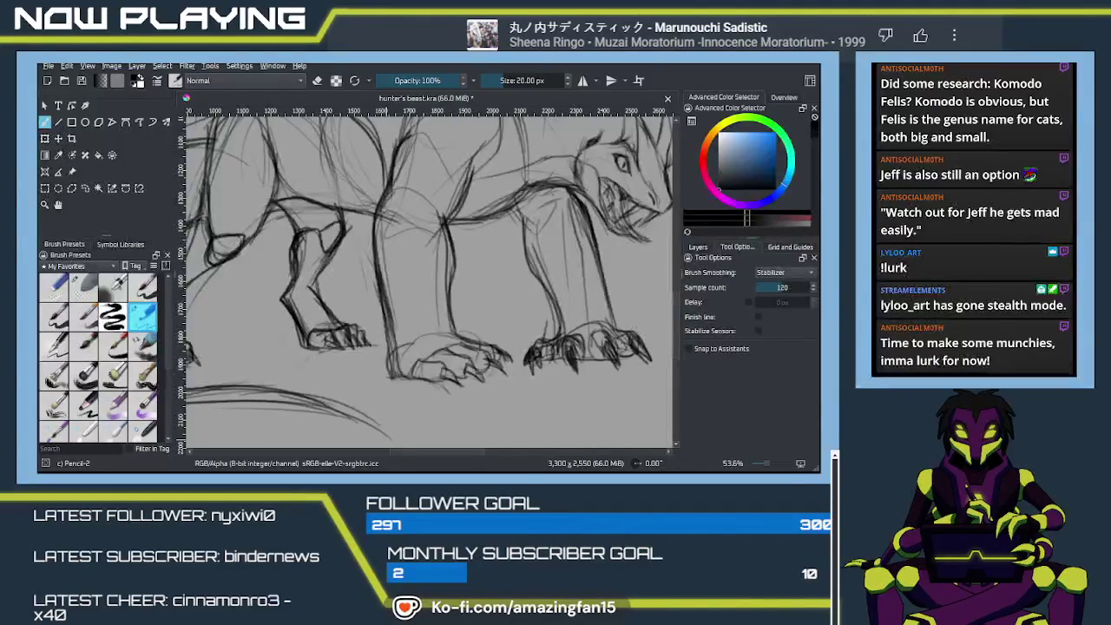
Erase the lower front leg line with the soft eraser and sketch a new front leg.
left_click(387, 438)
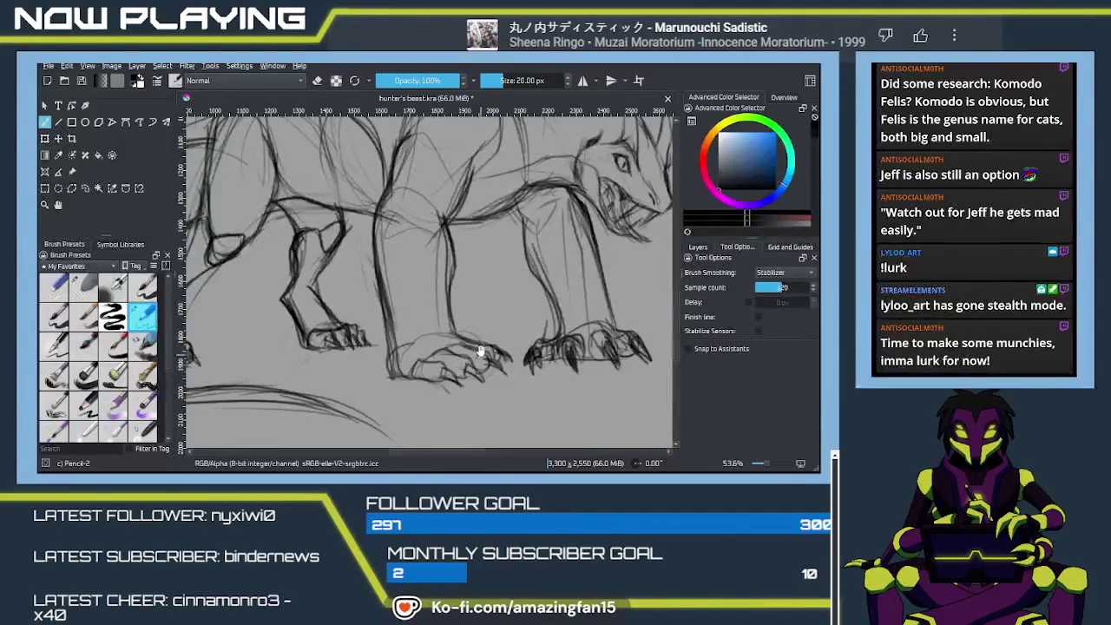
mouse_move(440, 368)
left_mouse_down()
mouse_move(463, 316)
mouse_move(461, 334)
mouse_move(516, 378)
left_mouse_up()
key("e")
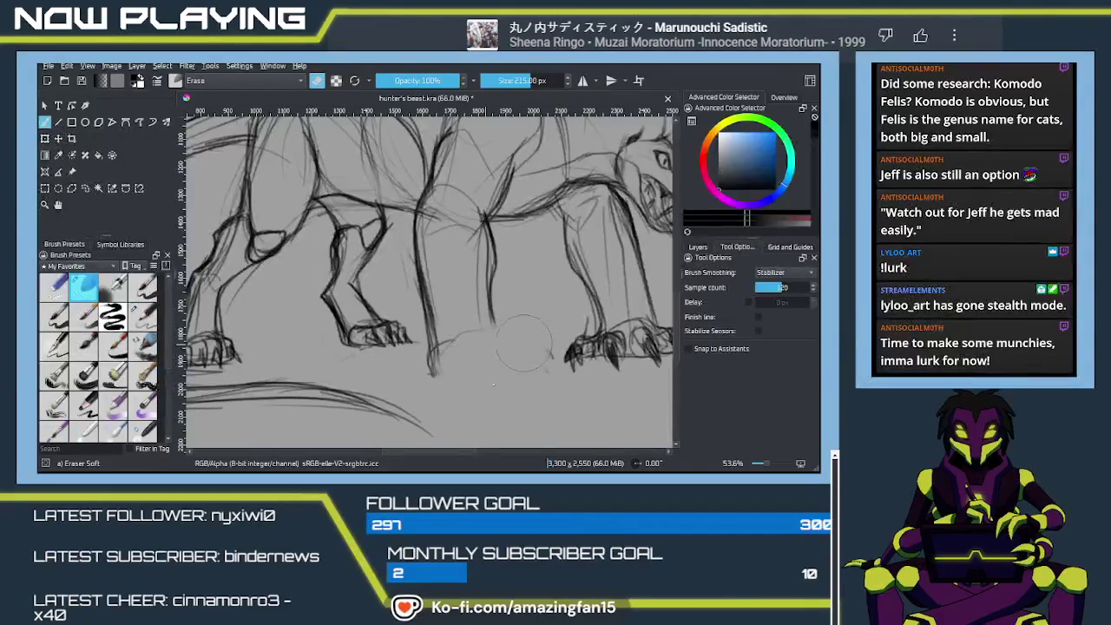
left_click_drag(439, 375, 435, 315)
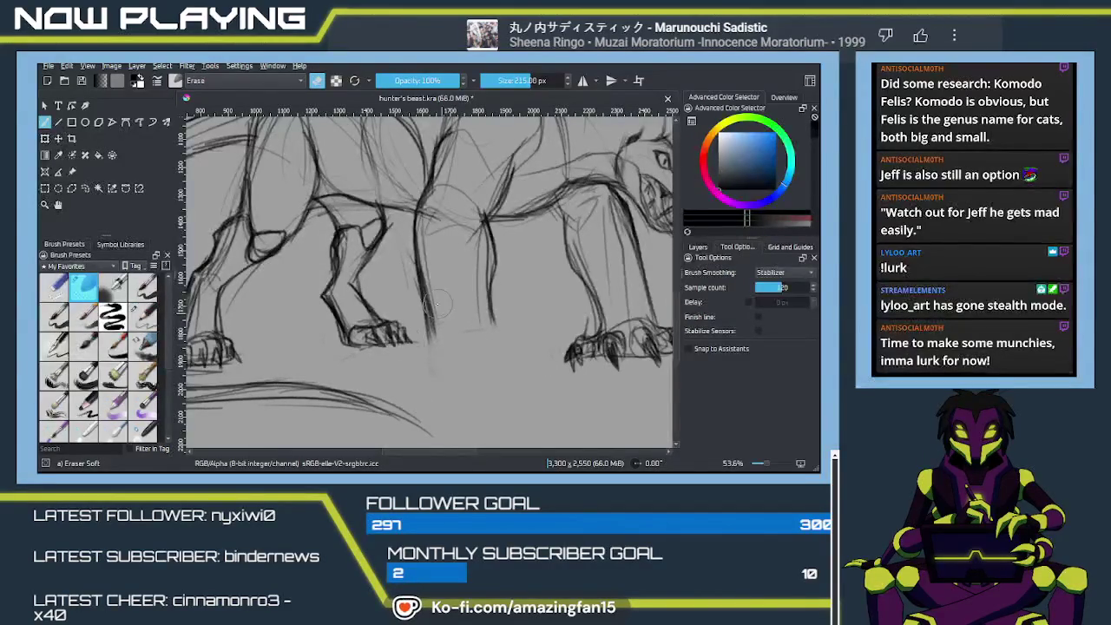
key("slash")
left_click_drag(415, 245, 430, 345)
mouse_move(426, 276)
left_mouse_down()
mouse_move(432, 352)
mouse_move(462, 312)
left_mouse_up()
left_click_drag(466, 271, 476, 318)
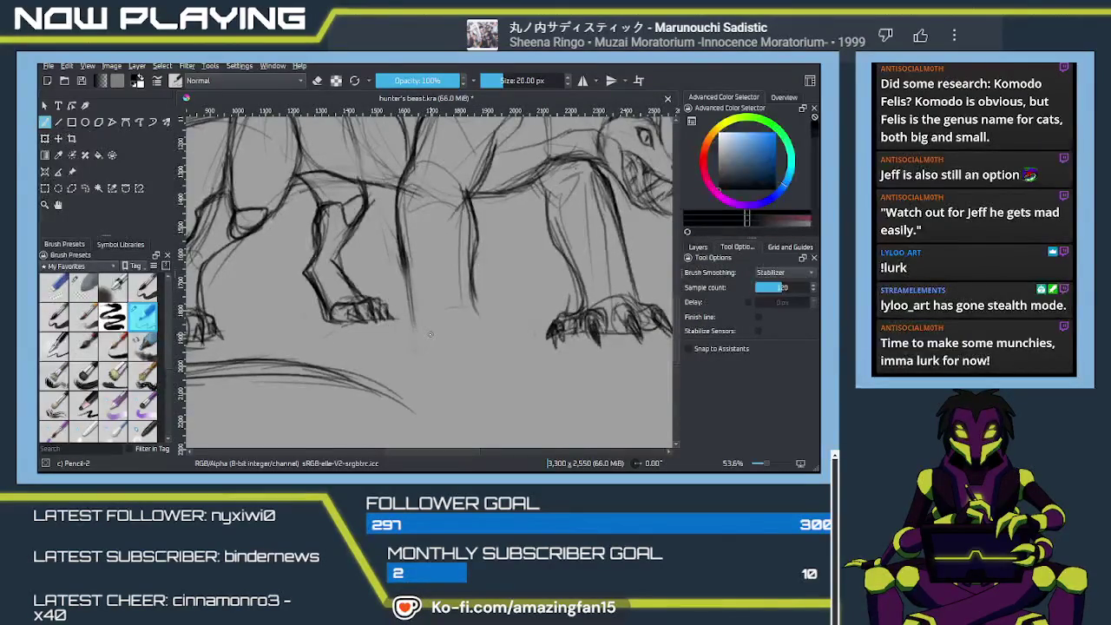
Draw the middle leg and its foot with outlined, darkened toes and ground strokes beside it.
left_click_drag(424, 322, 492, 310)
left_click_drag(408, 288, 414, 351)
mouse_move(476, 314)
left_mouse_down()
mouse_move(499, 326)
mouse_move(487, 348)
mouse_move(416, 348)
mouse_move(468, 349)
left_mouse_up()
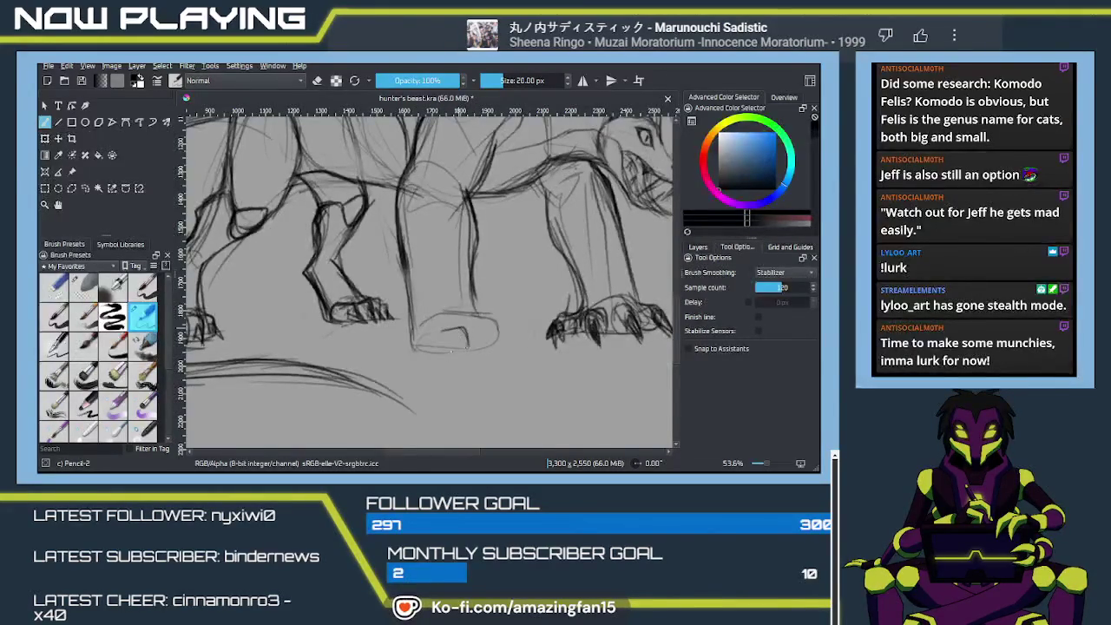
key("ctrl+z")
mouse_move(435, 338)
left_mouse_down()
mouse_move(482, 339)
mouse_move(485, 350)
mouse_move(516, 330)
mouse_move(521, 342)
mouse_move(503, 319)
mouse_move(525, 330)
left_mouse_up()
mouse_move(443, 337)
left_mouse_down()
mouse_move(455, 329)
mouse_move(465, 347)
mouse_move(409, 347)
mouse_move(457, 342)
mouse_move(441, 344)
mouse_move(444, 330)
mouse_move(469, 351)
mouse_move(491, 344)
left_mouse_up()
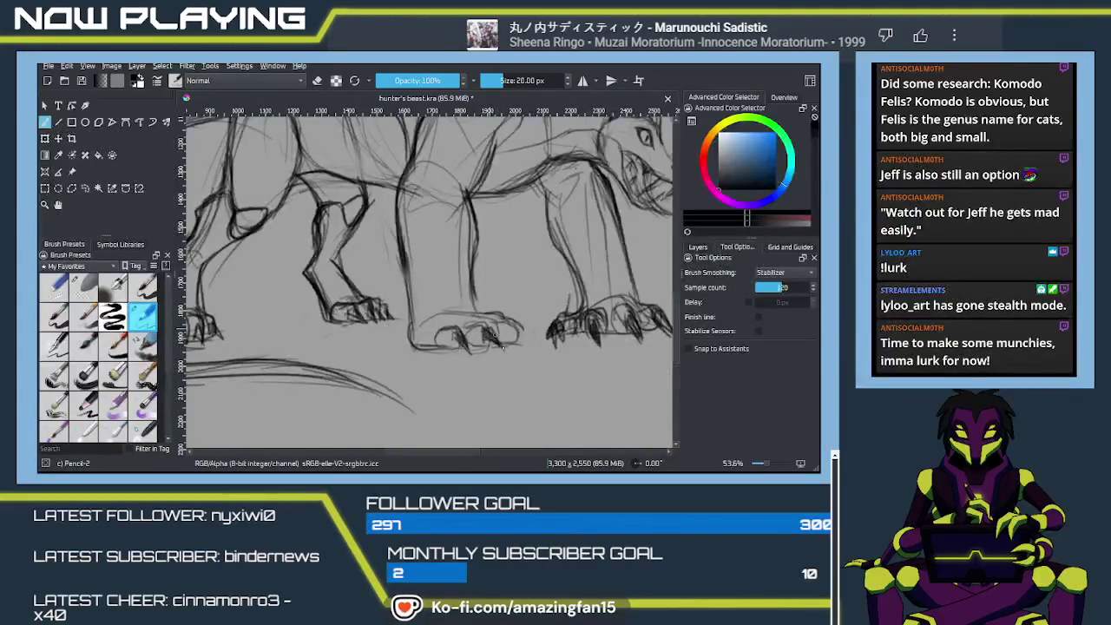
mouse_move(460, 325)
left_mouse_down()
mouse_move(469, 344)
mouse_move(417, 374)
mouse_move(462, 371)
left_mouse_up()
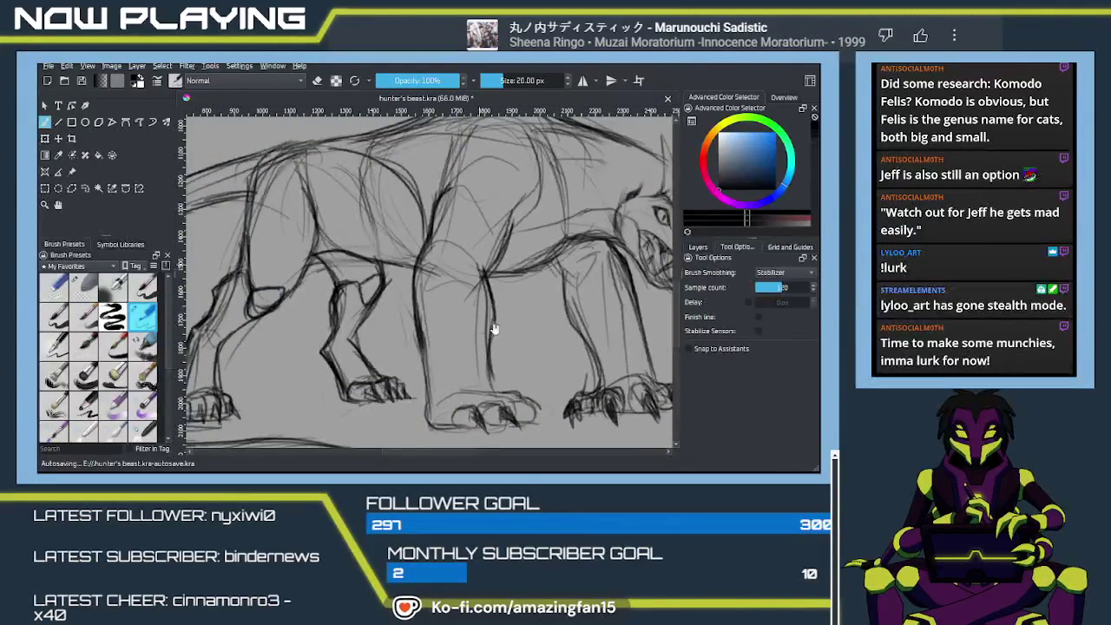
mouse_move(478, 332)
left_mouse_down()
mouse_move(510, 327)
mouse_move(477, 290)
mouse_move(593, 378)
mouse_move(910, 404)
left_mouse_up()
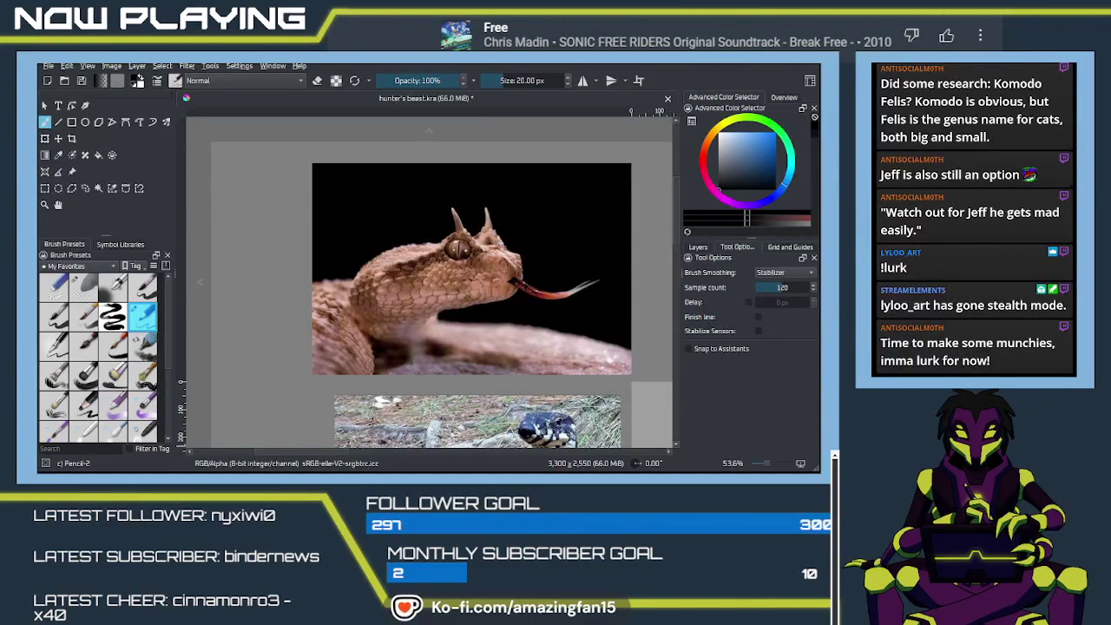
Drag the yellow scaly snake reference photo next to the rhino photo with the Reference Images tool.
key("alt+Tab")
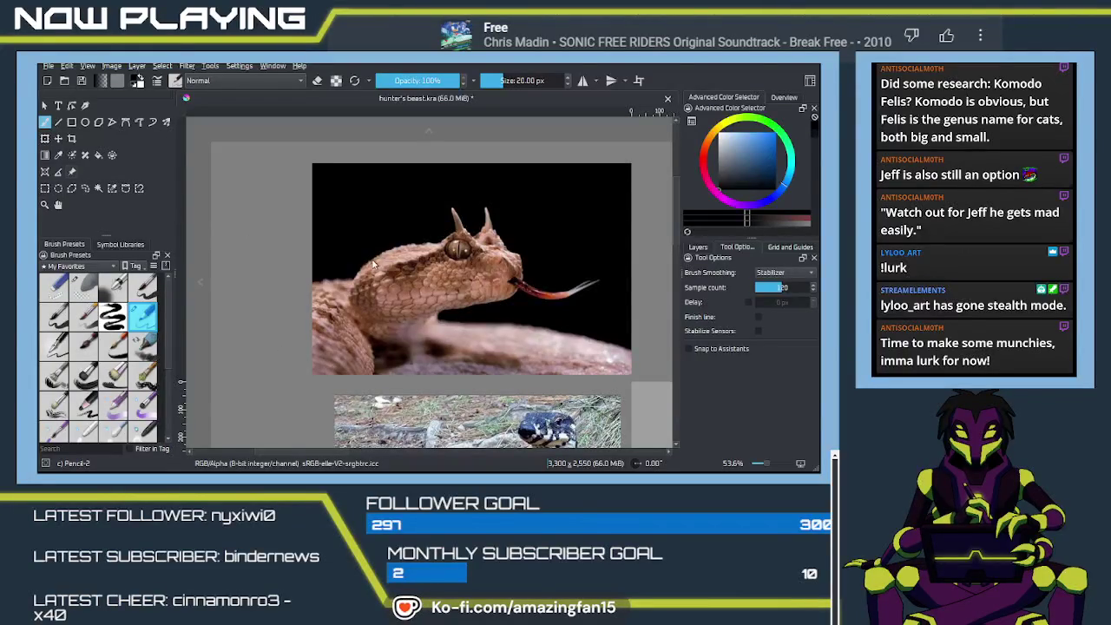
key("r")
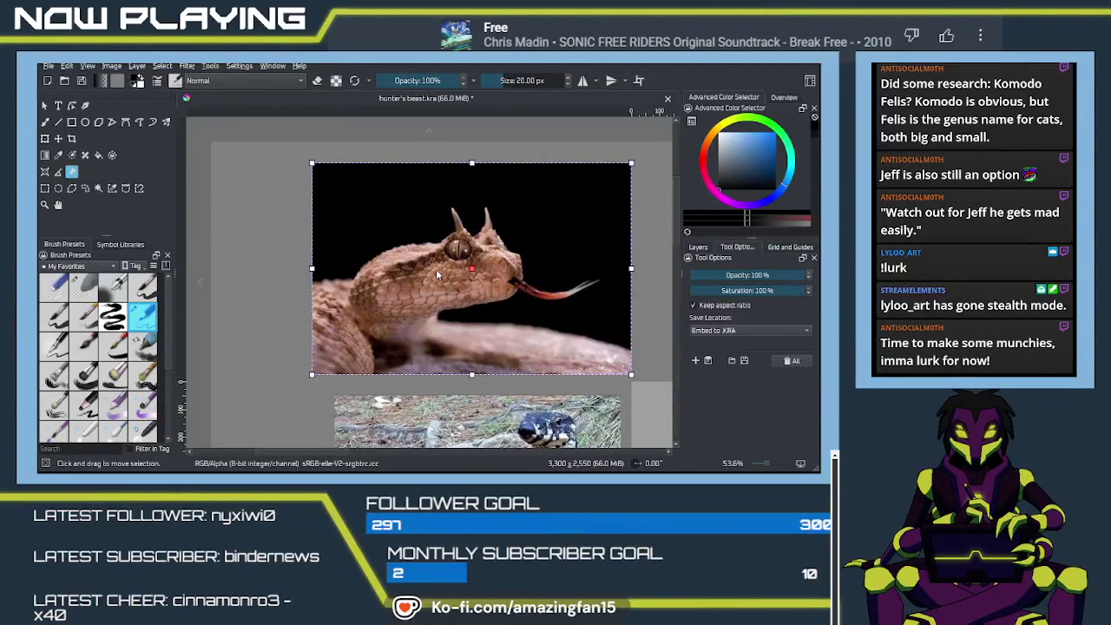
left_click(465, 353)
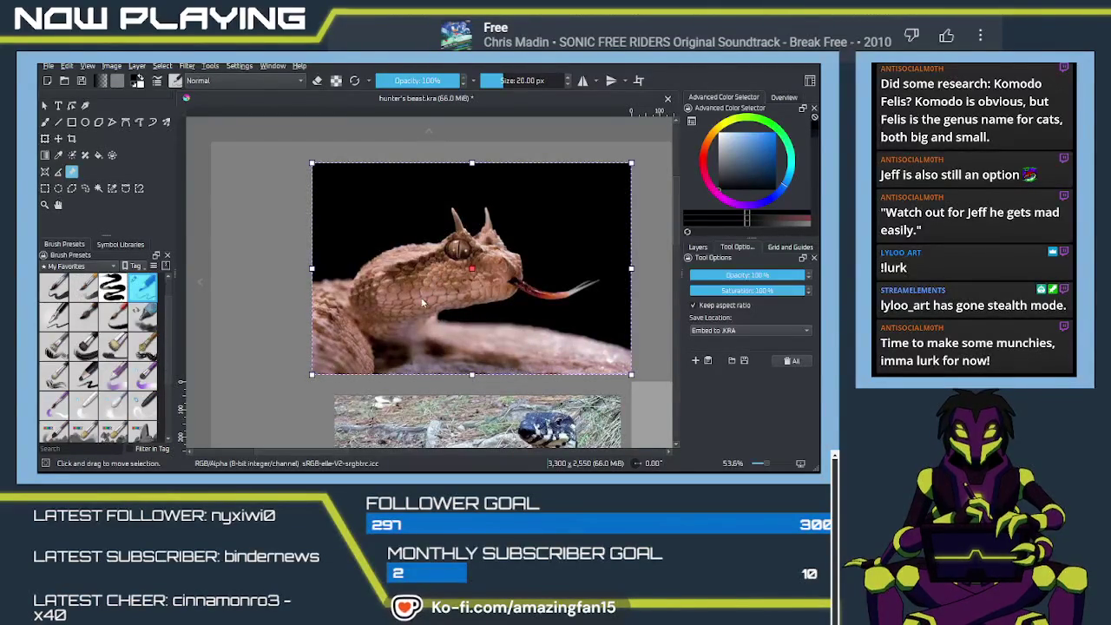
scroll(423, 316, "down", 2)
scroll(423, 315, "down", 1)
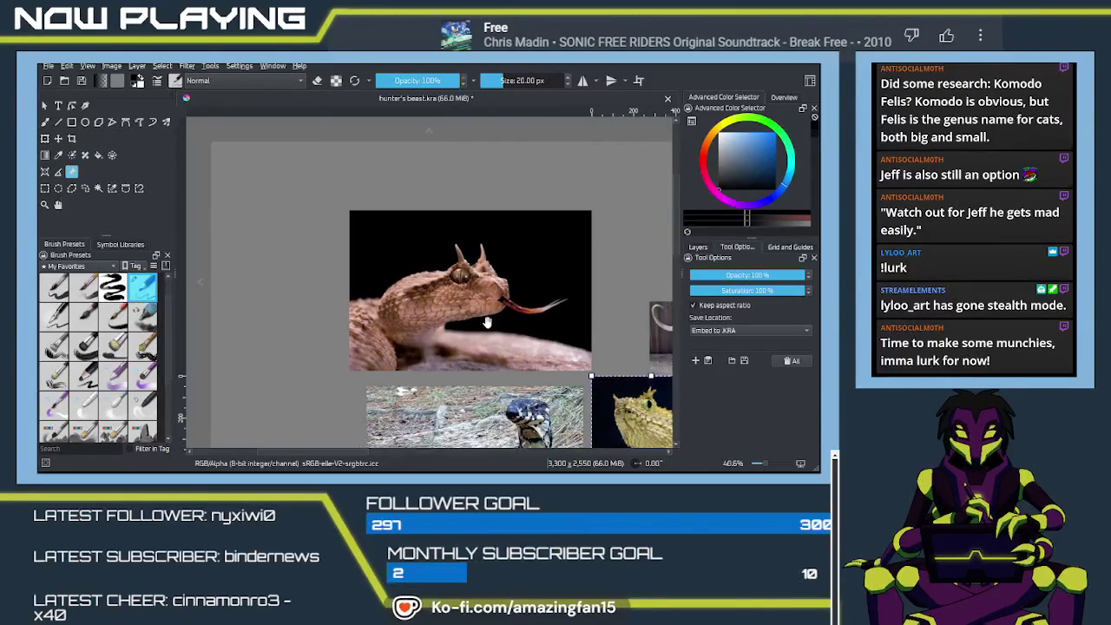
left_click_drag(423, 316, 304, 189)
scroll(303, 189, "up", 2)
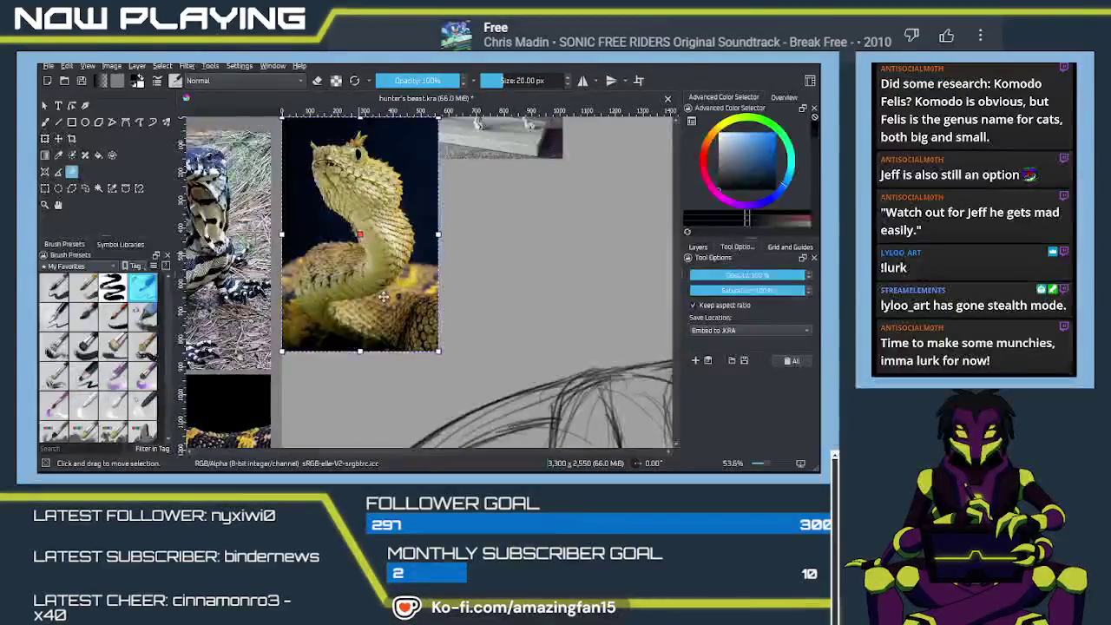
mouse_move(374, 269)
left_mouse_down()
mouse_move(273, 268)
mouse_move(482, 263)
mouse_move(235, 265)
mouse_move(432, 243)
mouse_move(315, 219)
mouse_move(615, 348)
mouse_move(618, 399)
left_mouse_up()
scroll(274, 267, "down", 1)
scroll(273, 268, "down", 2)
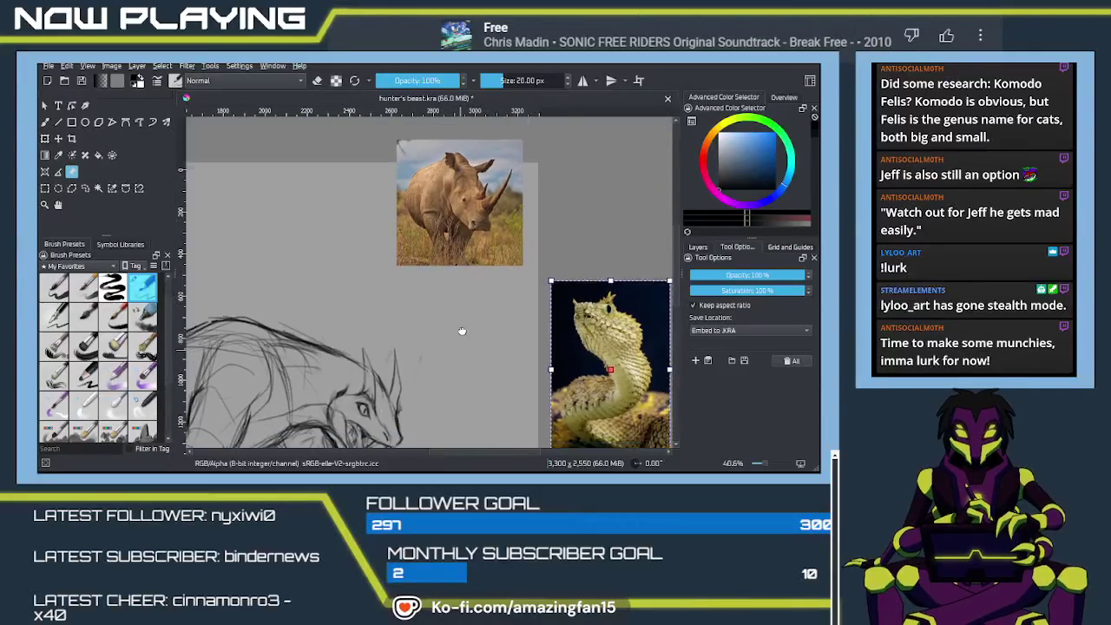
mouse_move(261, 417)
left_mouse_down()
mouse_move(406, 243)
mouse_move(419, 246)
left_mouse_up()
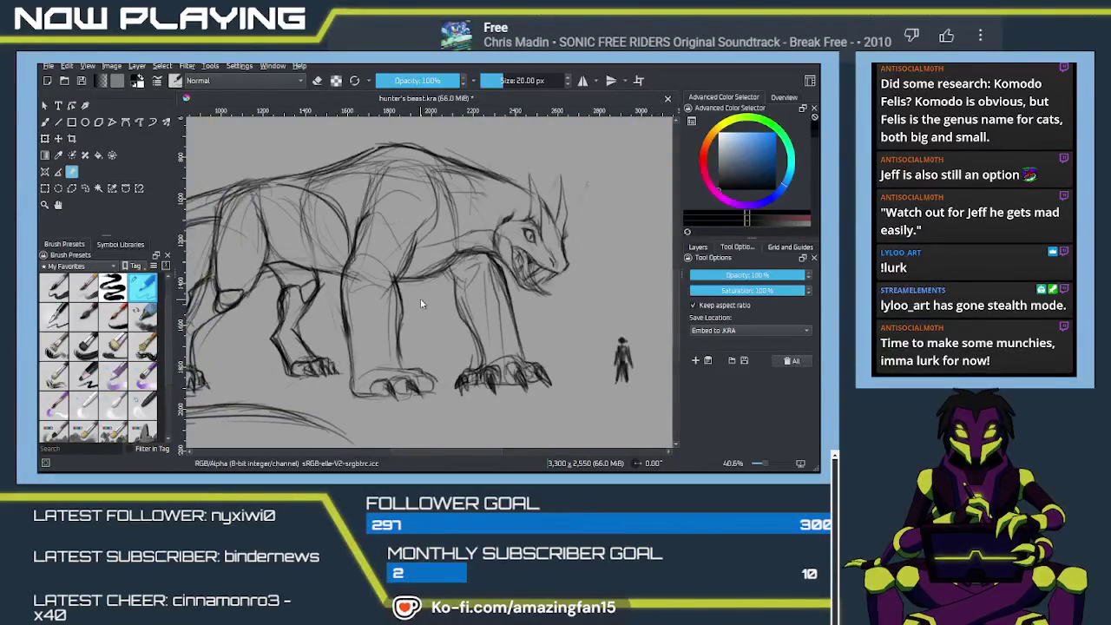
scroll(422, 303, "up", 3)
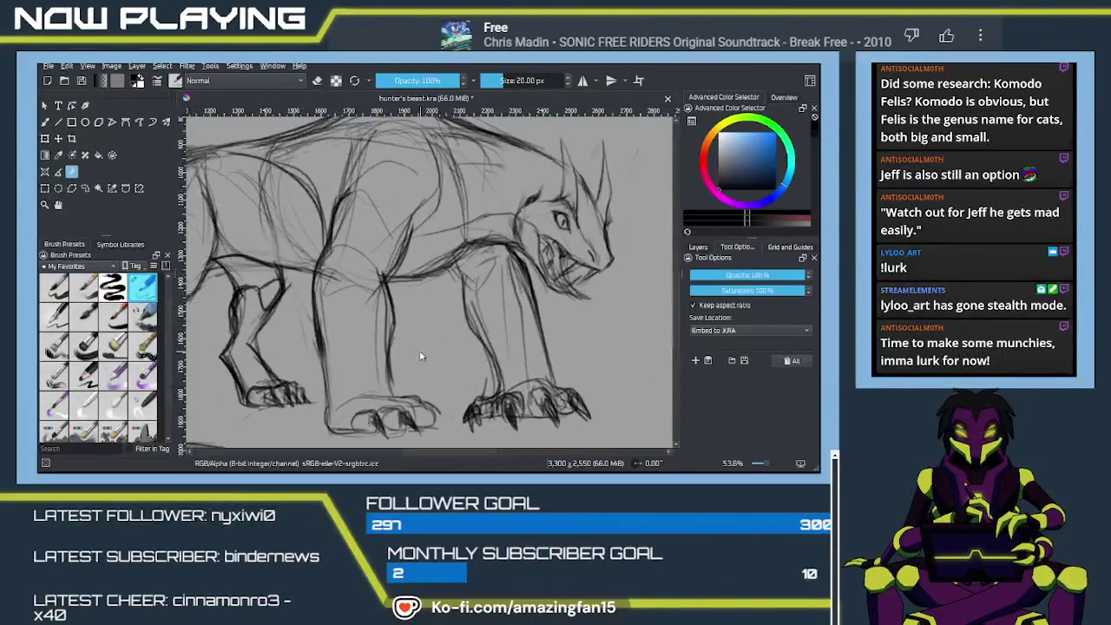
Darken the claw of the middle front foot with a Pencil-2 freehand stroke.
key("b")
scroll(426, 365, "down", 3)
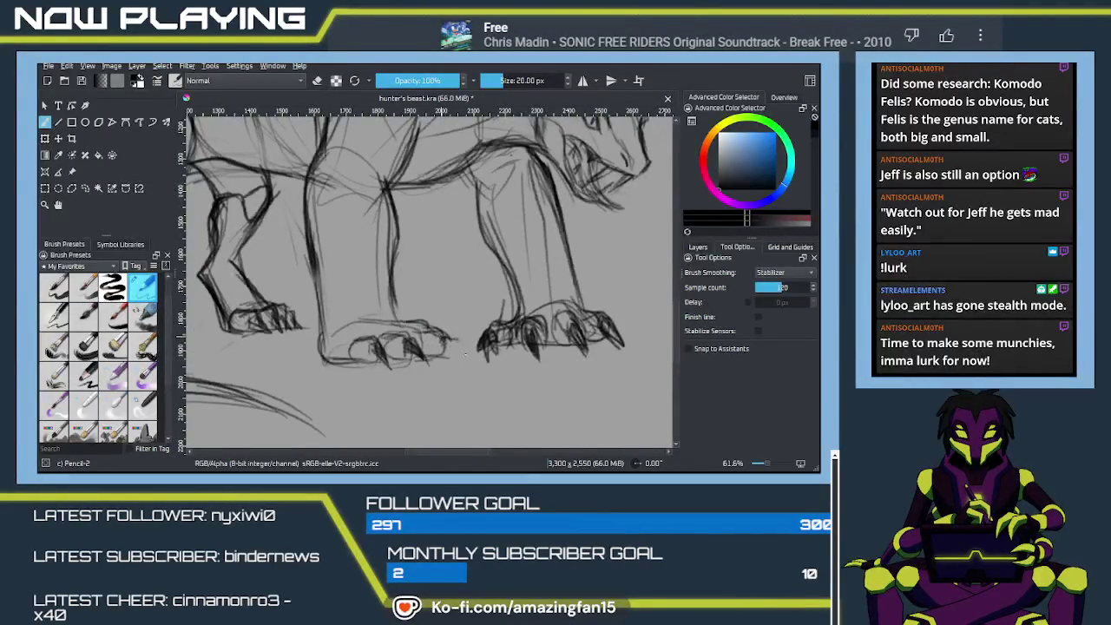
left_click_drag(465, 359, 438, 343)
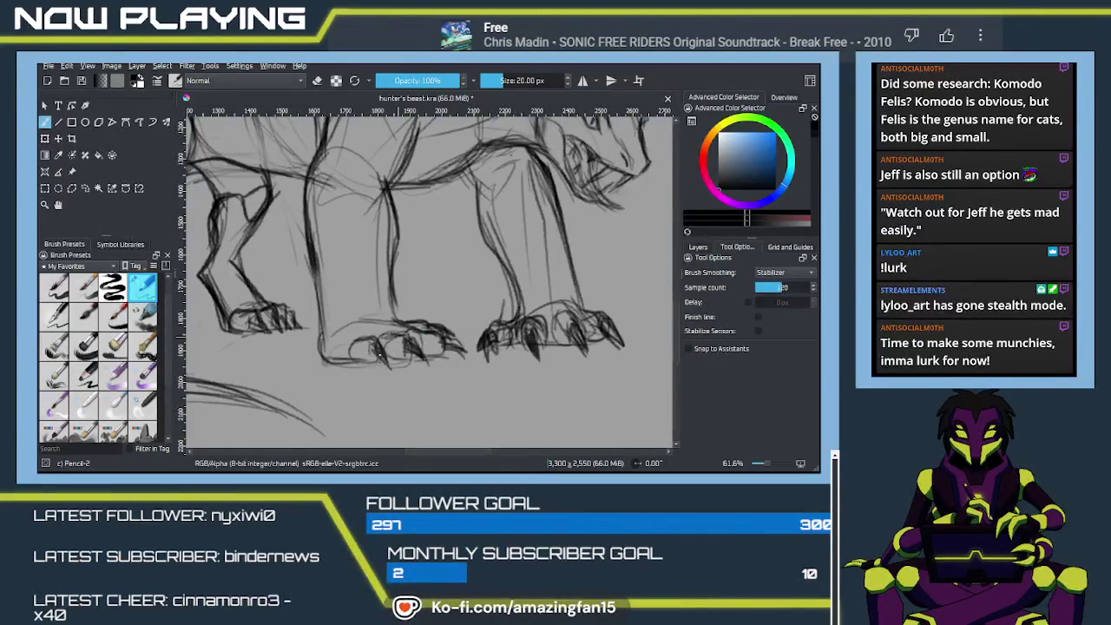
mouse_move(357, 322)
left_mouse_down()
mouse_move(456, 362)
mouse_move(452, 235)
mouse_move(418, 292)
left_mouse_up()
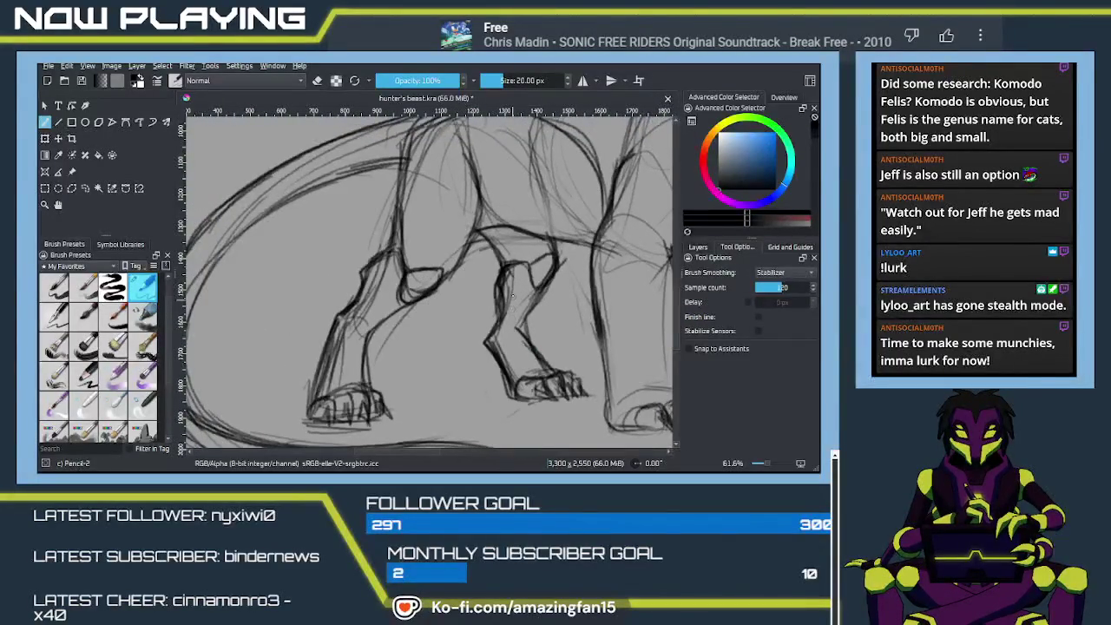
mouse_move(459, 297)
left_mouse_down()
mouse_move(442, 338)
mouse_move(373, 370)
mouse_move(372, 331)
mouse_move(411, 372)
left_mouse_up()
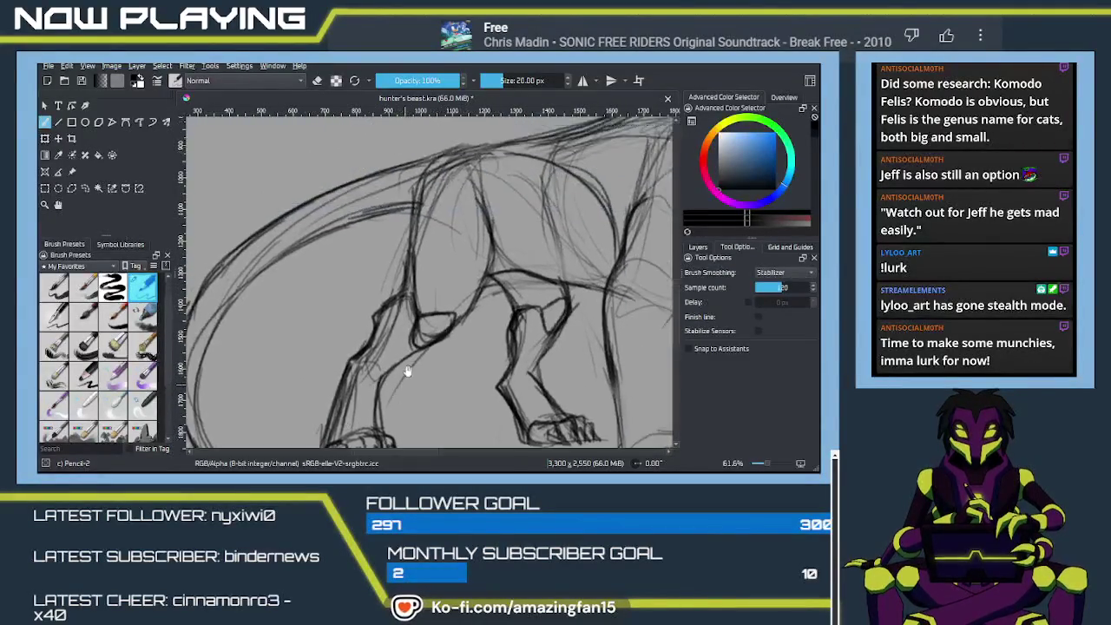
Zoom out and pan over to the column of reference photos.
scroll(412, 384, "down", 1)
scroll(434, 372, "down", 1)
scroll(460, 356, "down", 1)
scroll(491, 338, "down", 1)
left_click_drag(337, 325, 483, 347)
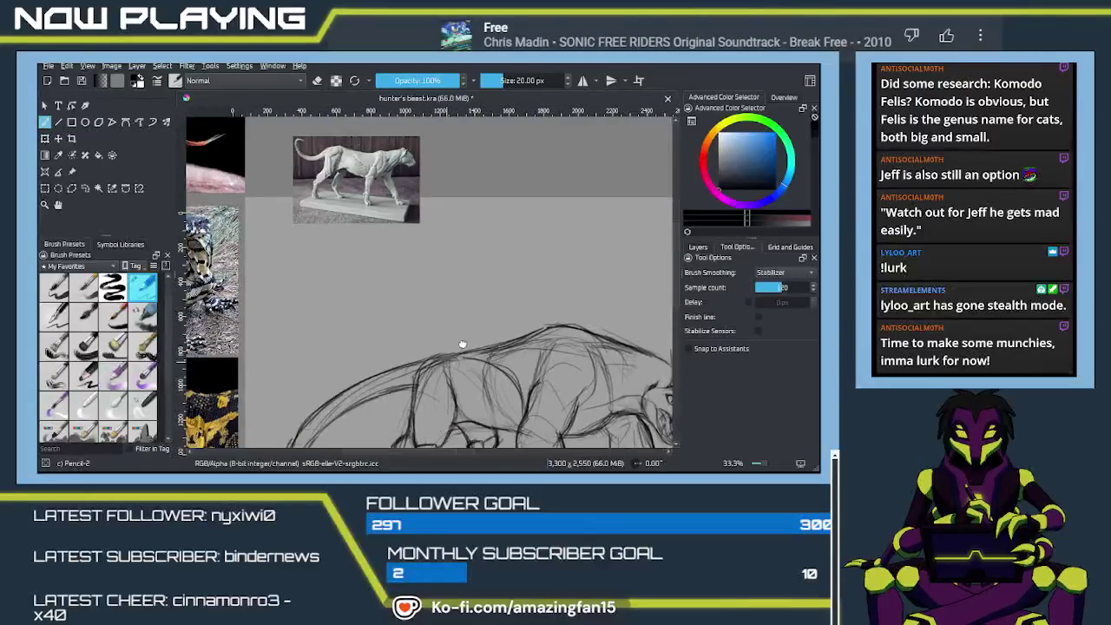
mouse_move(414, 327)
left_mouse_down()
mouse_move(446, 336)
mouse_move(433, 295)
left_mouse_up()
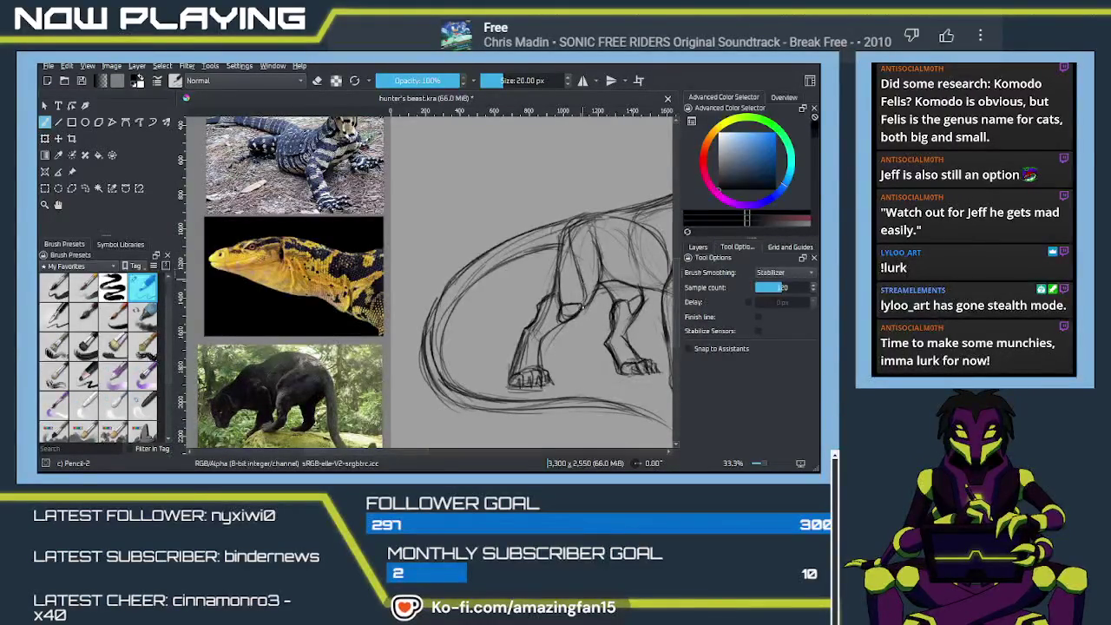
mouse_move(575, 229)
left_mouse_down()
mouse_move(529, 321)
mouse_move(510, 329)
mouse_move(545, 360)
left_mouse_up()
Drag the big-cat sculpture reference photo lower on the canvas and zoom back in.
left_click(72, 171)
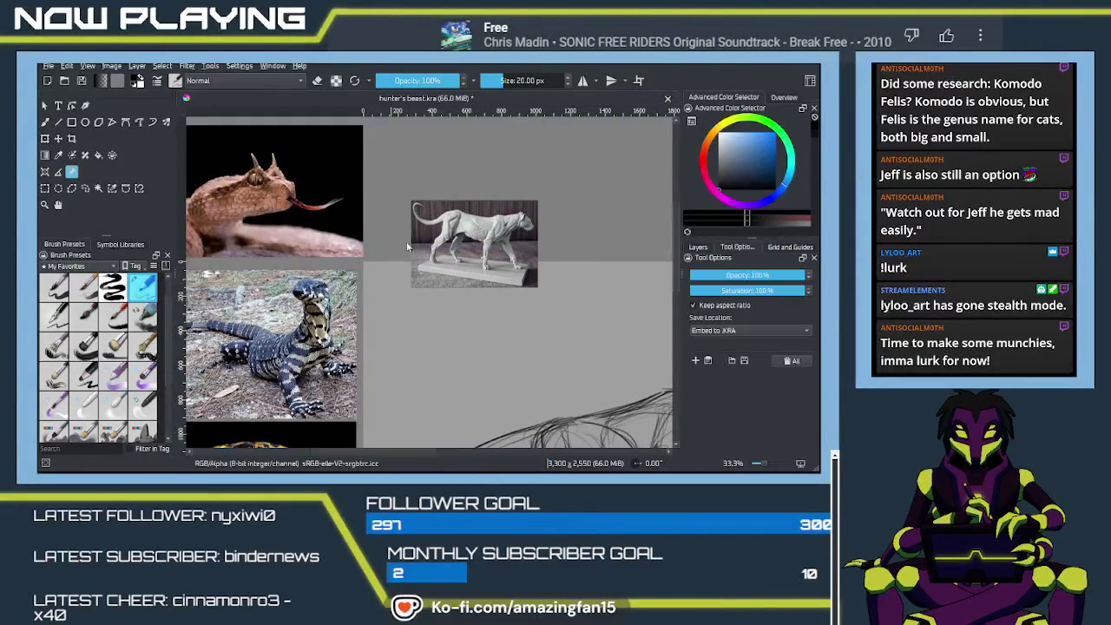
left_click_drag(495, 258, 498, 318)
scroll(498, 318, "up", 1)
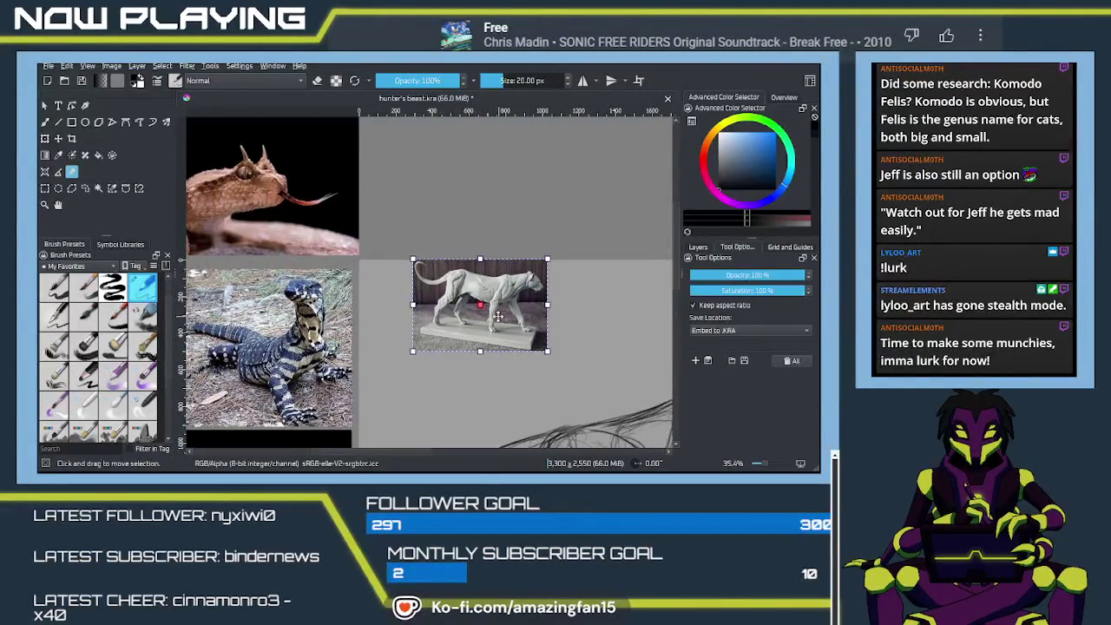
scroll(499, 308, "up", 1)
scroll(503, 295, "up", 1)
scroll(511, 278, "up", 1)
scroll(511, 277, "down", 1)
scroll(478, 286, "up", 1)
left_click_drag(473, 349, 404, 371)
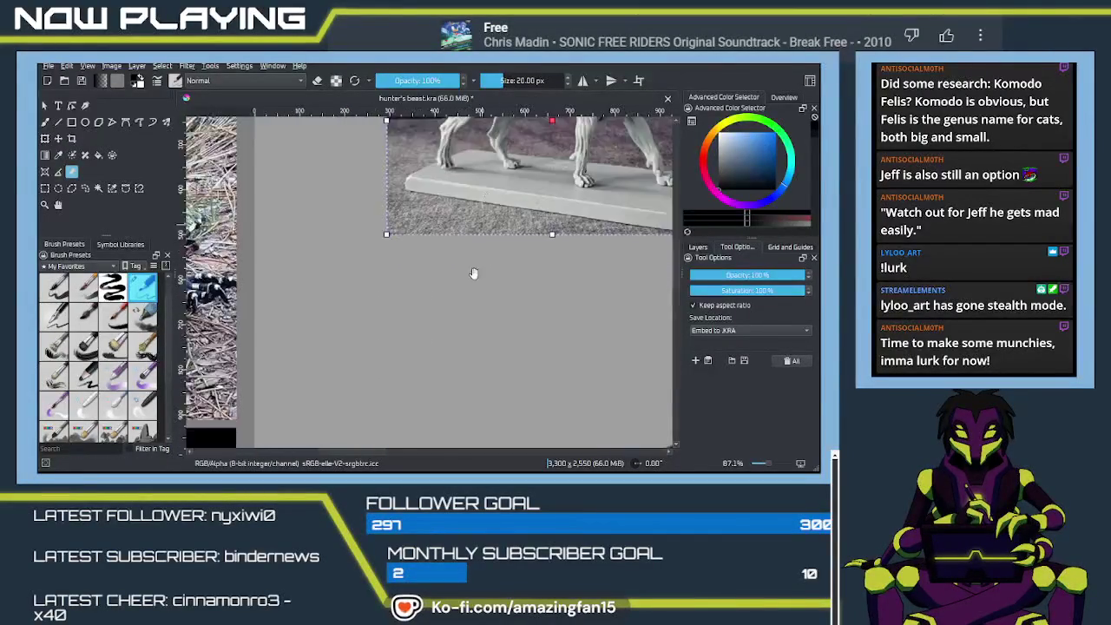